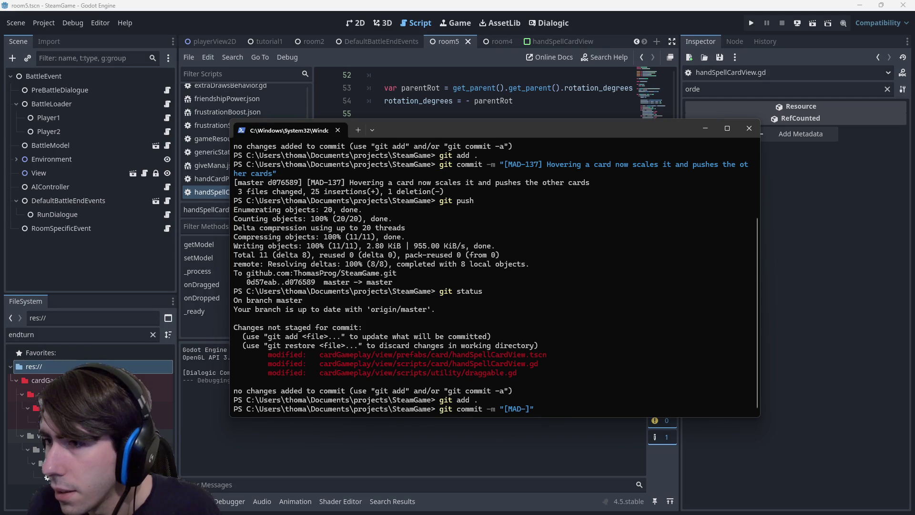
# Commit the three files with the MAD-137 card-invisible-when-dragged message and push it
pyautogui.write('137')
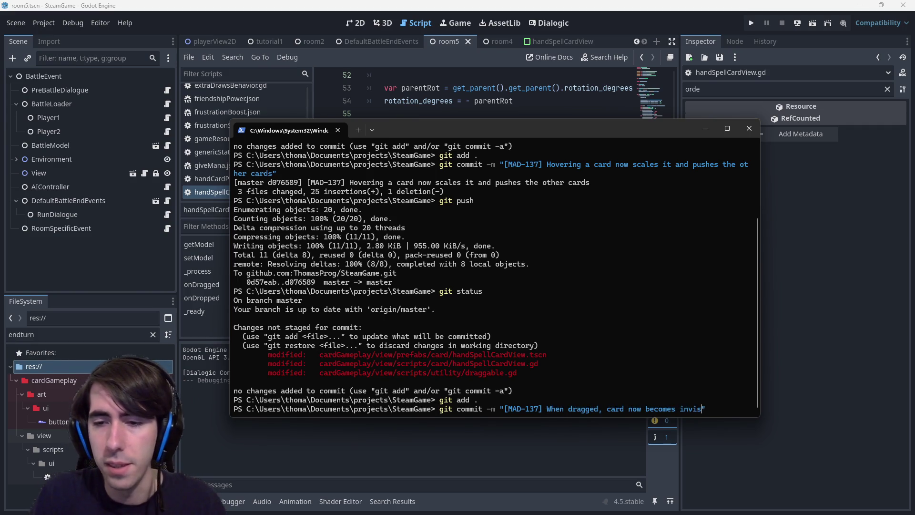
pyautogui.write('particle system is enabled')
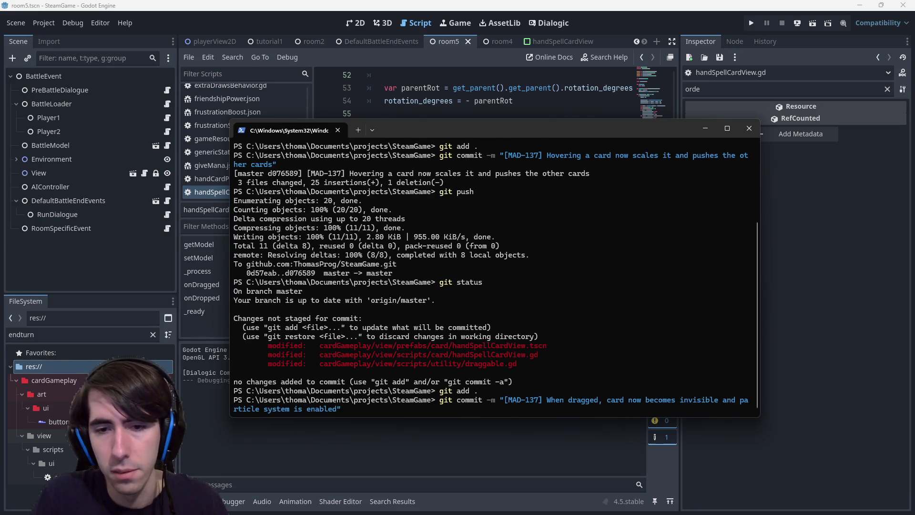
pyautogui.press('Return')
pyautogui.write('g')
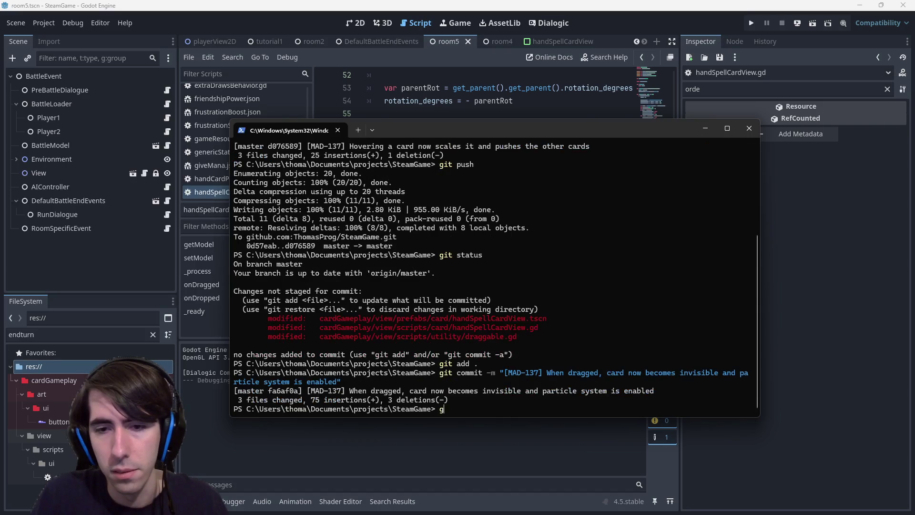
pyautogui.write('h')
pyautogui.press('Return')
# Return to Godot and open handView.gd through Quick Open
pyautogui.hotkey('alt', 'Tab')
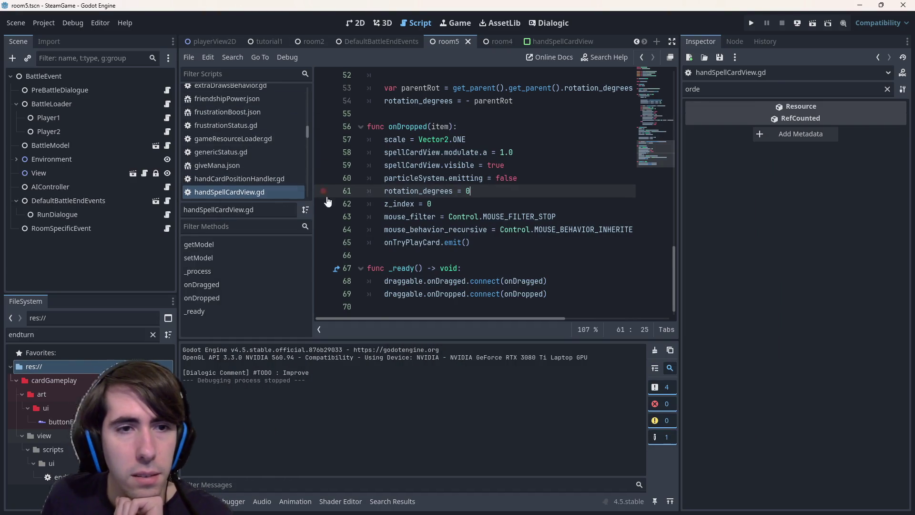
pyautogui.scroll(5, 476, 243)
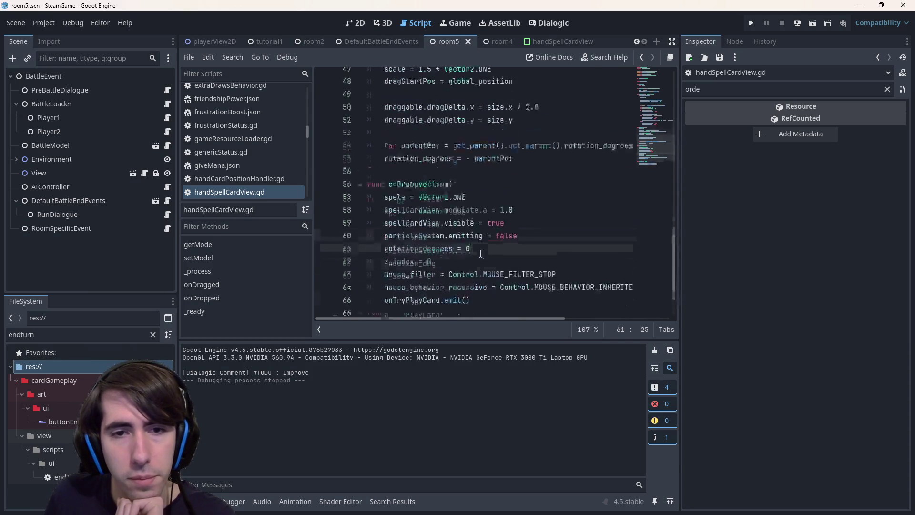
pyautogui.scroll(-2, 475, 243)
pyautogui.scroll(6, 475, 242)
pyautogui.click(475, 242)
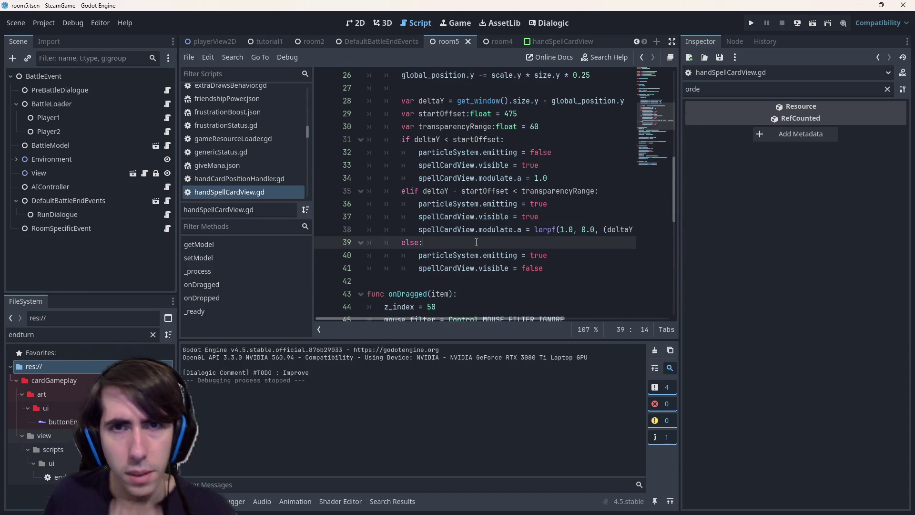
pyautogui.hotkey('shift', 'alt', 'o')
pyautogui.write('handView')
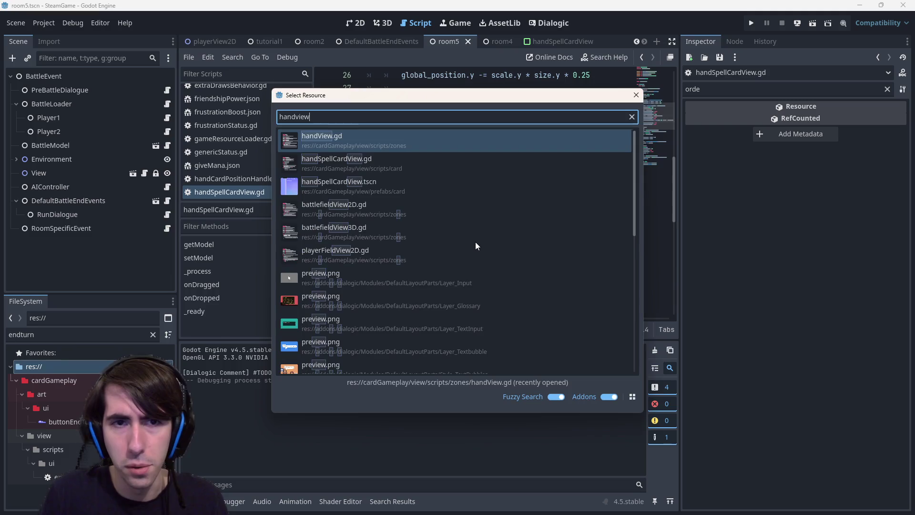
pyautogui.press('Return')
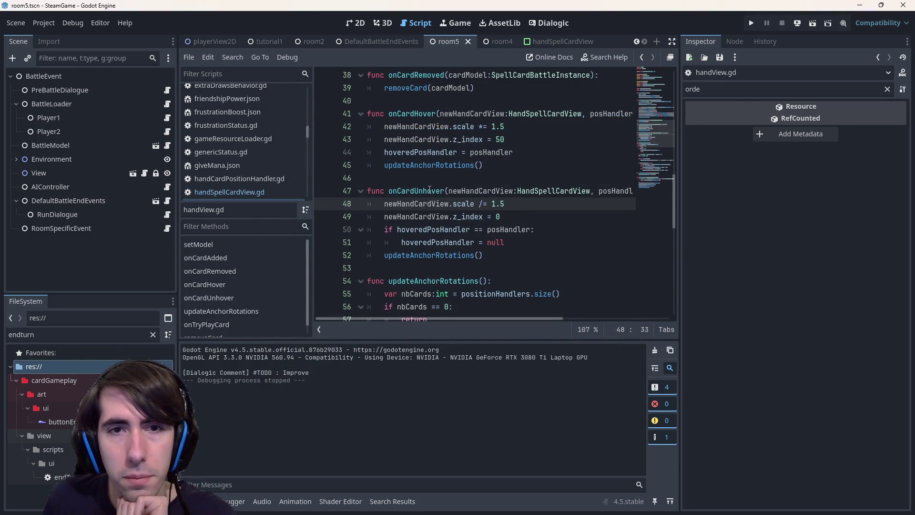
# Start an 'if DragManager.' condition on a new line at the top of onCardHover
pyautogui.doubleClick(411, 140)
pyautogui.scroll(2, 410, 143)
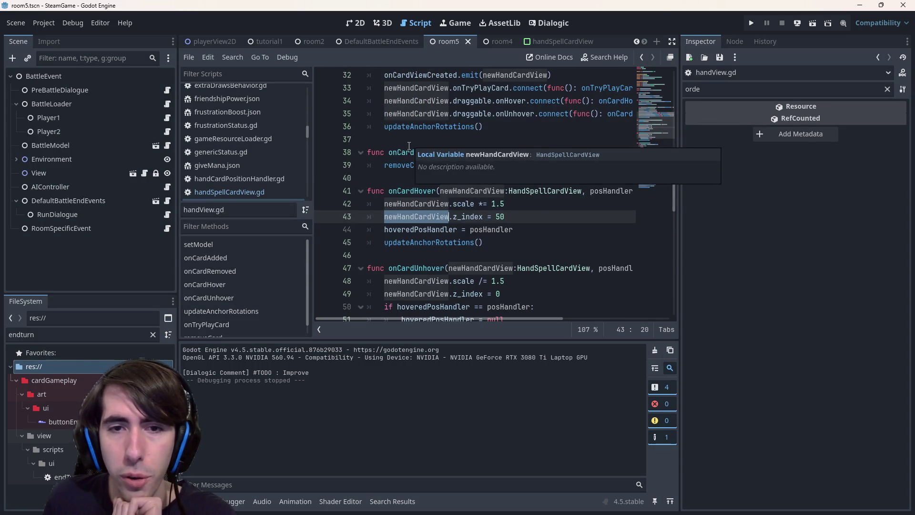
pyautogui.click(387, 204)
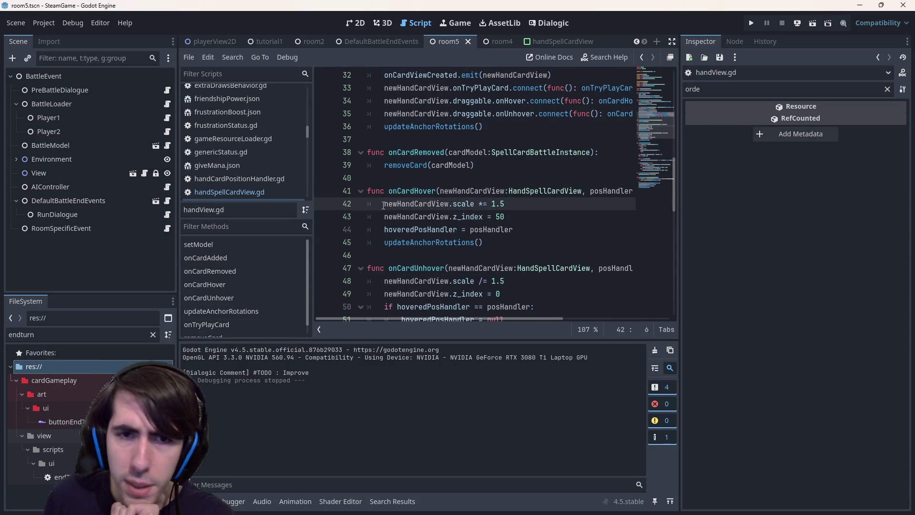
pyautogui.press('Return')
pyautogui.press('Up')
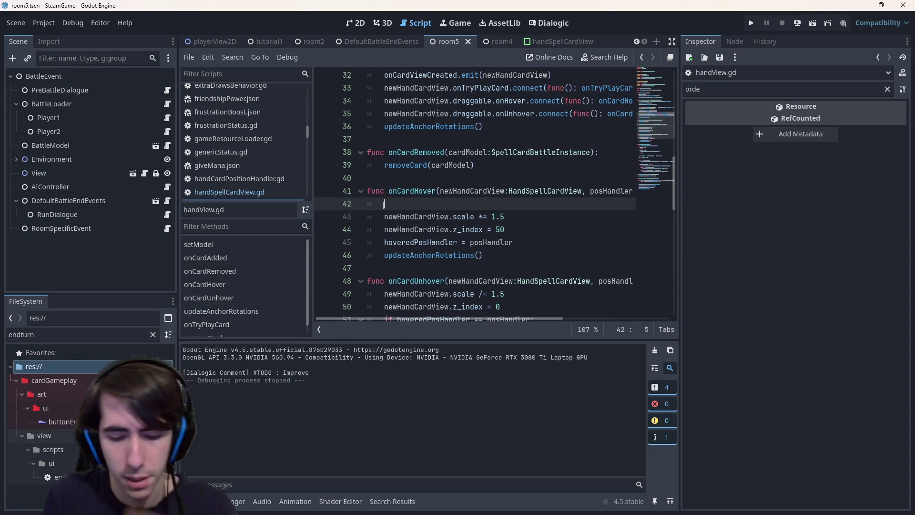
pyautogui.write('if ')
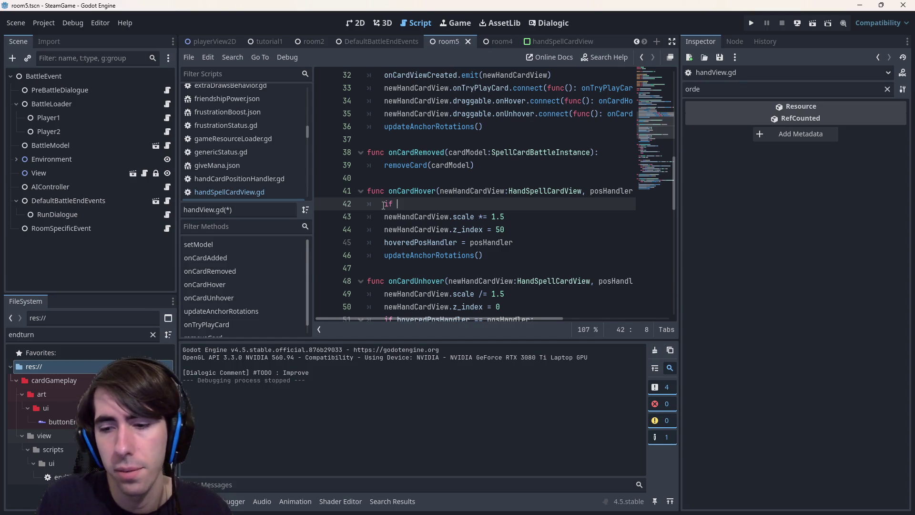
pyautogui.write('DragMana')
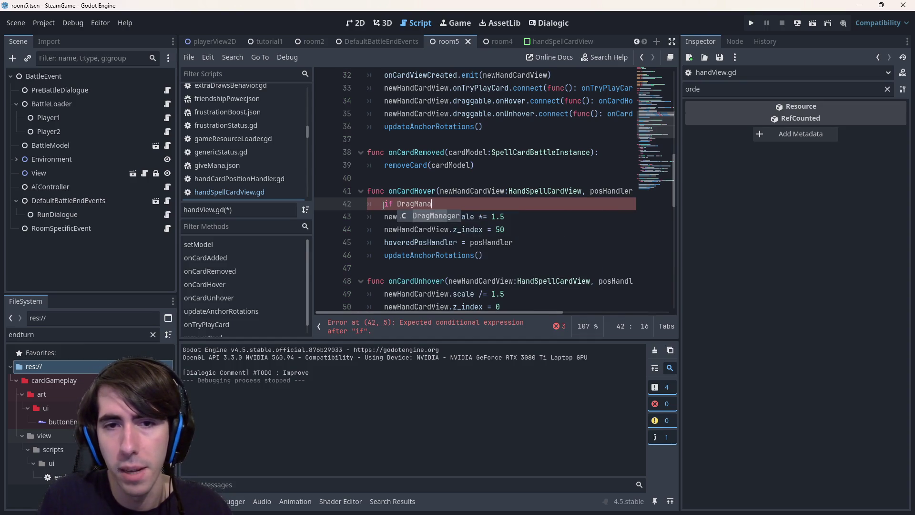
pyautogui.press('Return')
pyautogui.write('.')
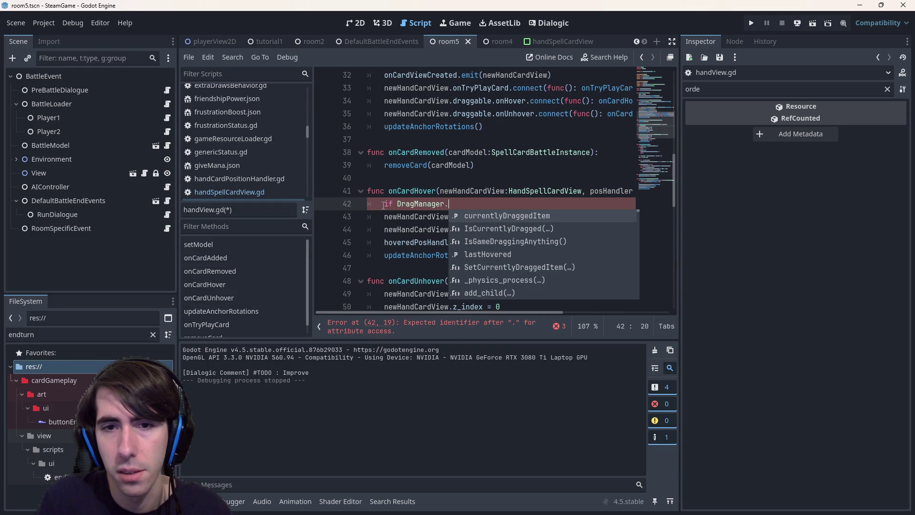
pyautogui.press('Return')
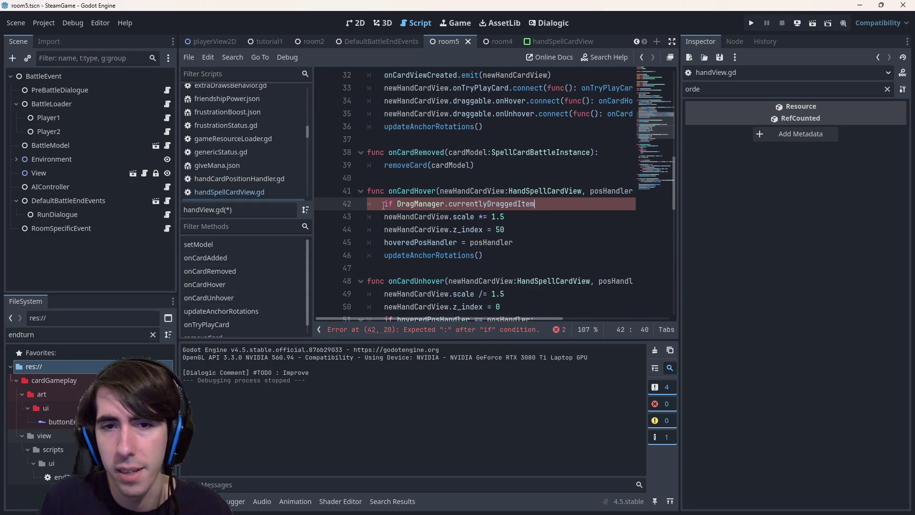
# Complete the condition with IsGameDraggingAnything() and open an indented body line
pyautogui.hotkey('ctrl', 'BackSpace')
pyautogui.hotkey('ctrl', 'space')
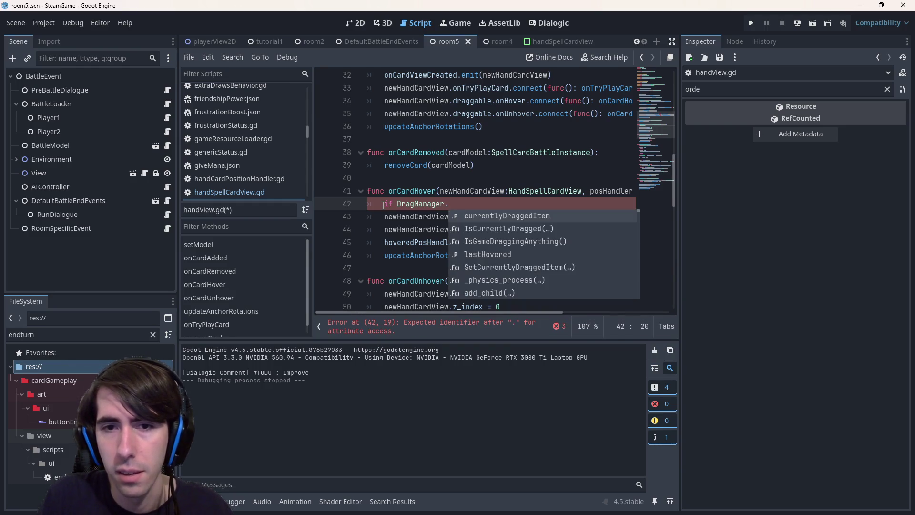
pyautogui.press('Down')
pyautogui.press('Return')
pyautogui.hotkey('ctrl', 'BackSpace')
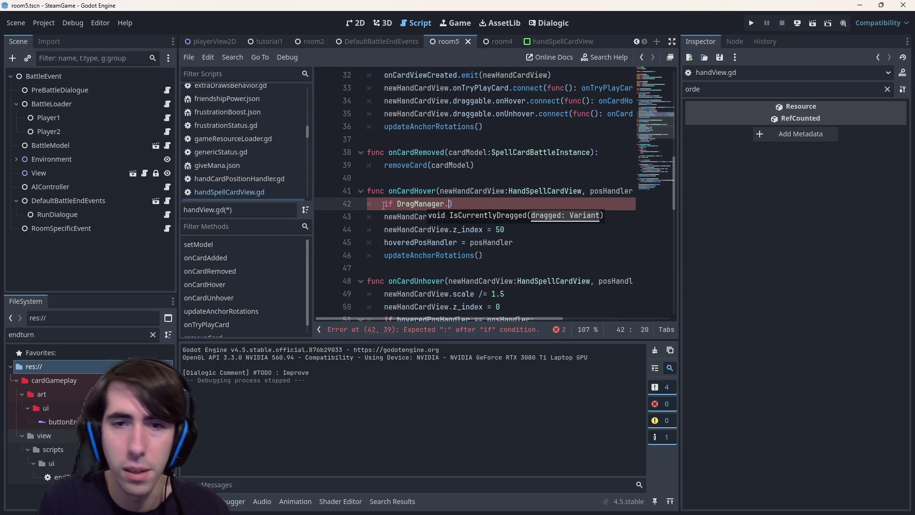
pyautogui.write('.')
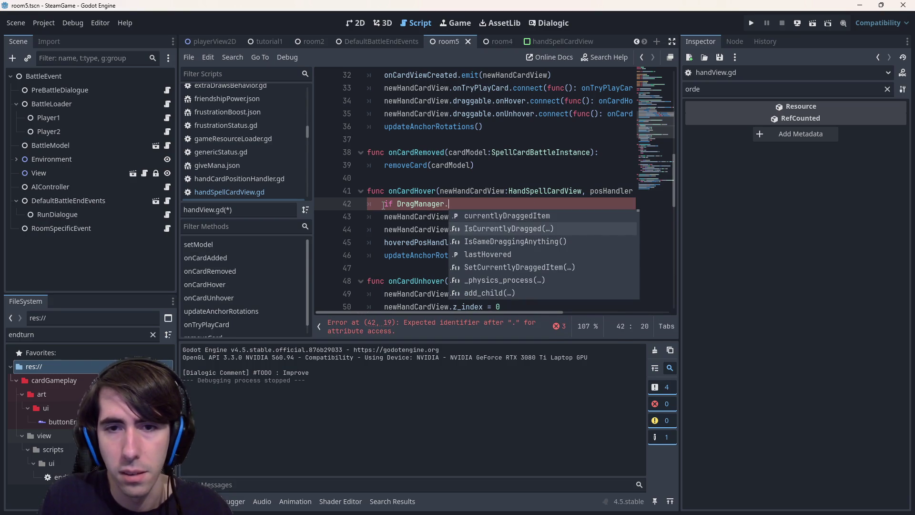
pyautogui.press('Down')
pyautogui.press('Return')
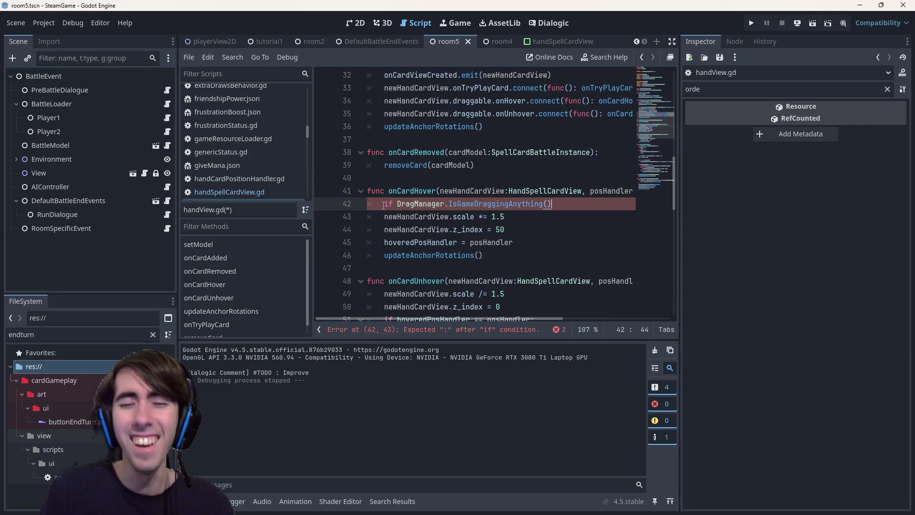
pyautogui.write(':')
pyautogui.press('Return')
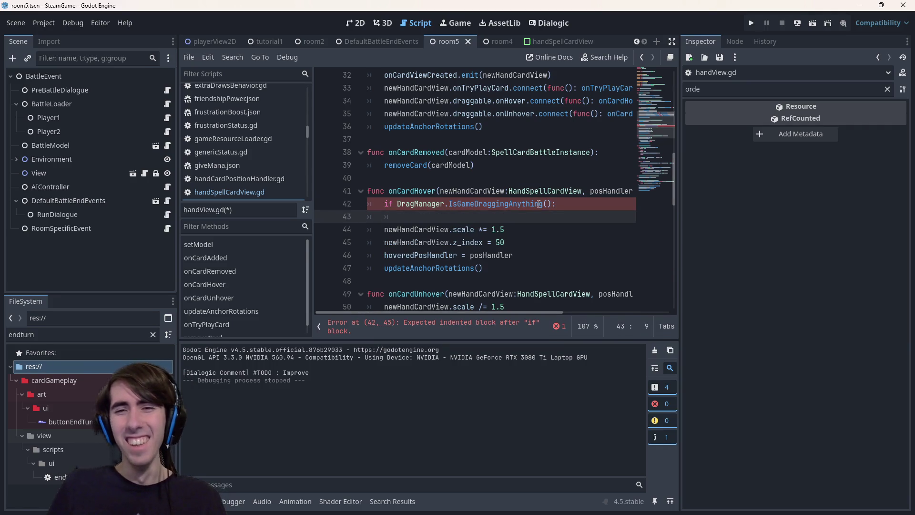
# Check the IsGameDraggingAnything definition, add the if body line, and save handView.gd
pyautogui.keyDown('ctrl'); pyautogui.click(540, 204); pyautogui.keyUp('ctrl')
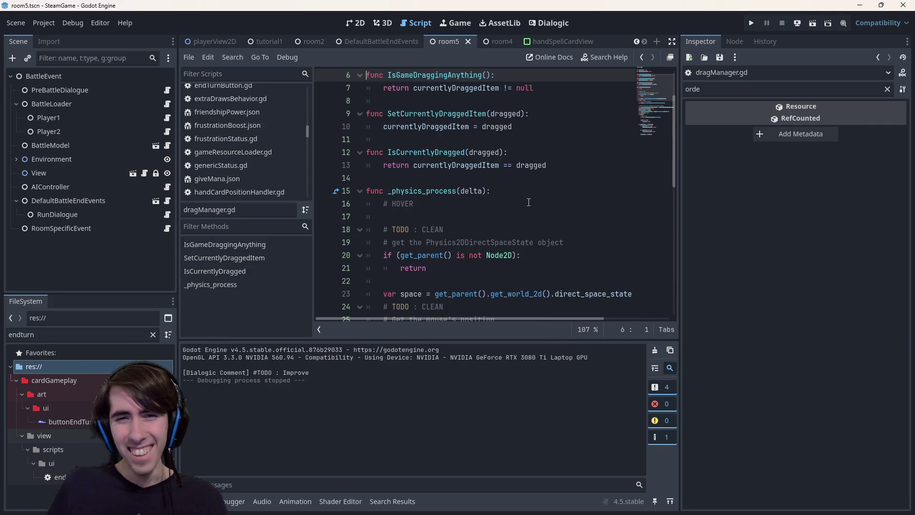
pyautogui.scroll(1, 454, 99)
pyautogui.click(456, 112)
pyautogui.scroll(1, 458, 121)
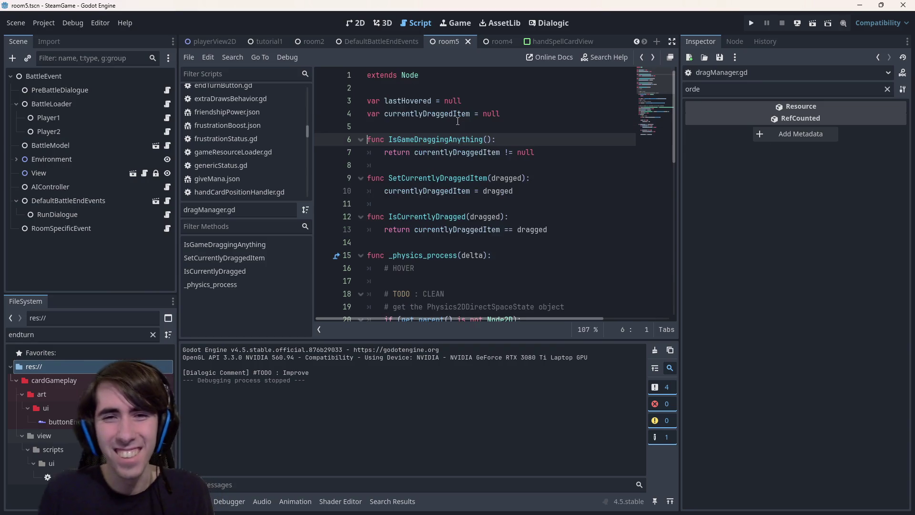
pyautogui.hotkey('alt', 'Left')
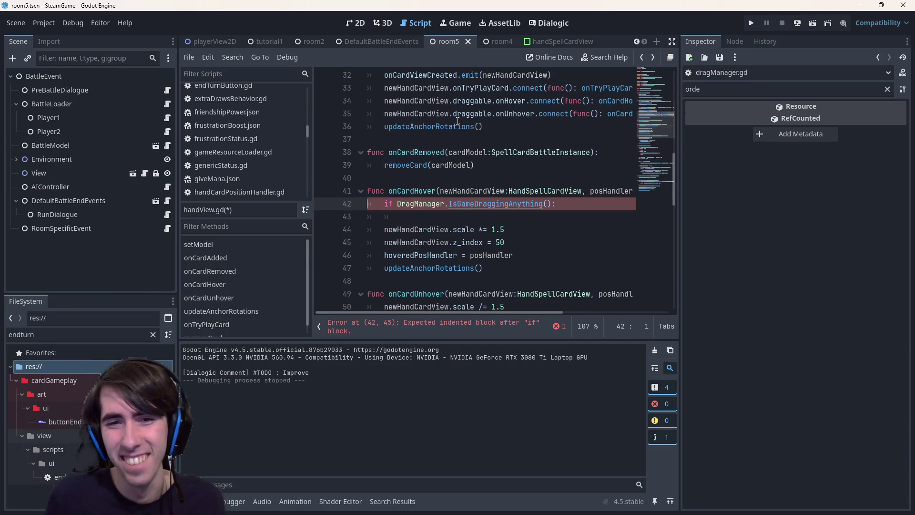
pyautogui.press('Down')
pyautogui.press('End')
pyautogui.press('Return')
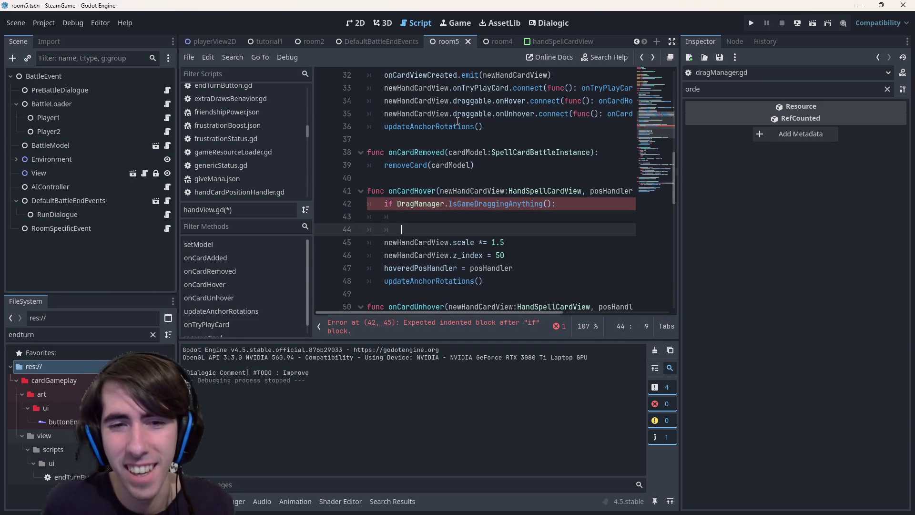
pyautogui.press('Up')
pyautogui.press('End')
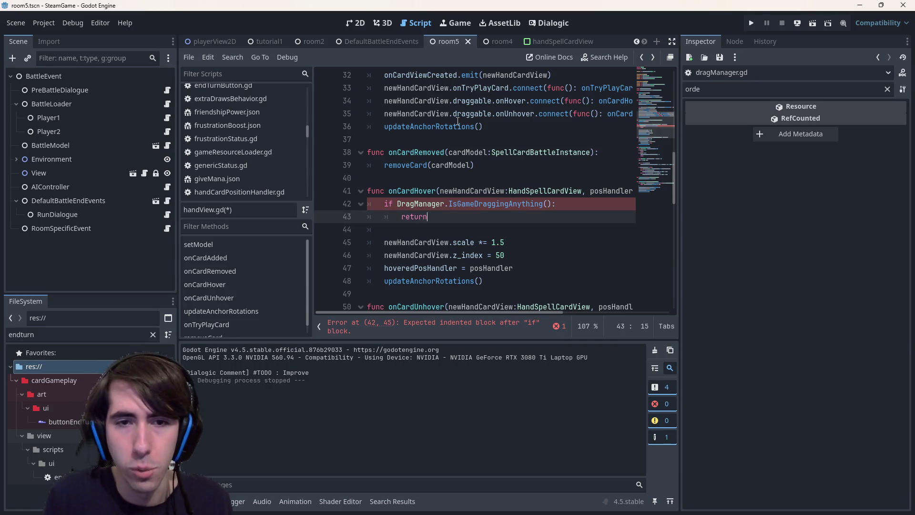
pyautogui.hotkey('ctrl', 's')
# Look over the new drag guard lines and onCardUnhover's scale line
pyautogui.scroll(-2, 552, 150)
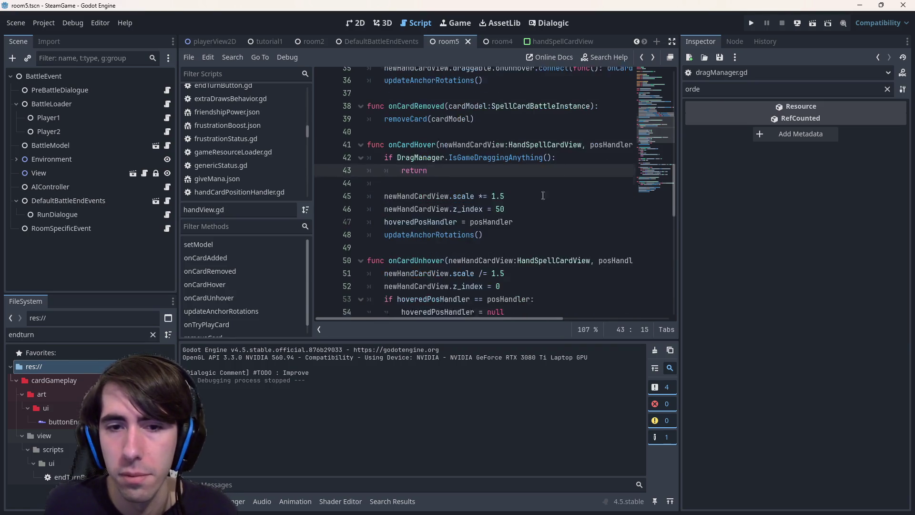
pyautogui.hotkey('shift', 'Up')
pyautogui.hotkey('shift', 'Home')
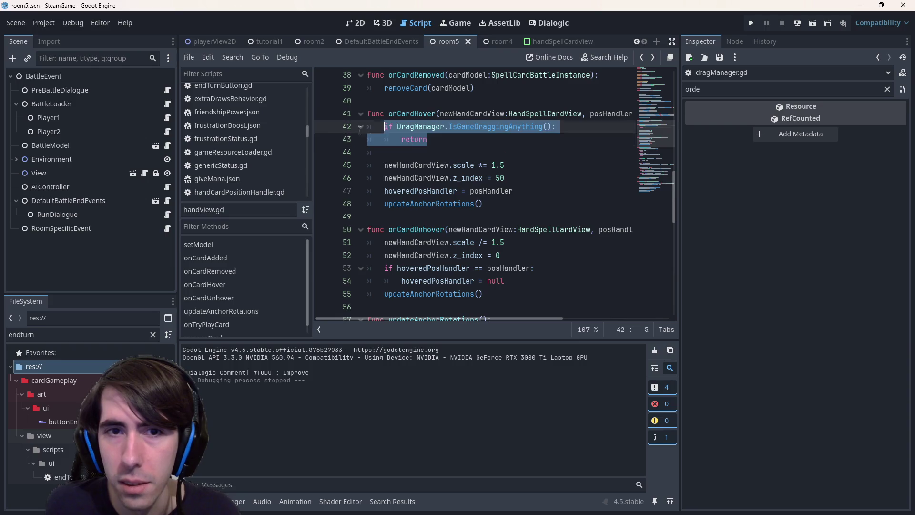
pyautogui.hotkey('shift', 'Home')
pyautogui.click(385, 242)
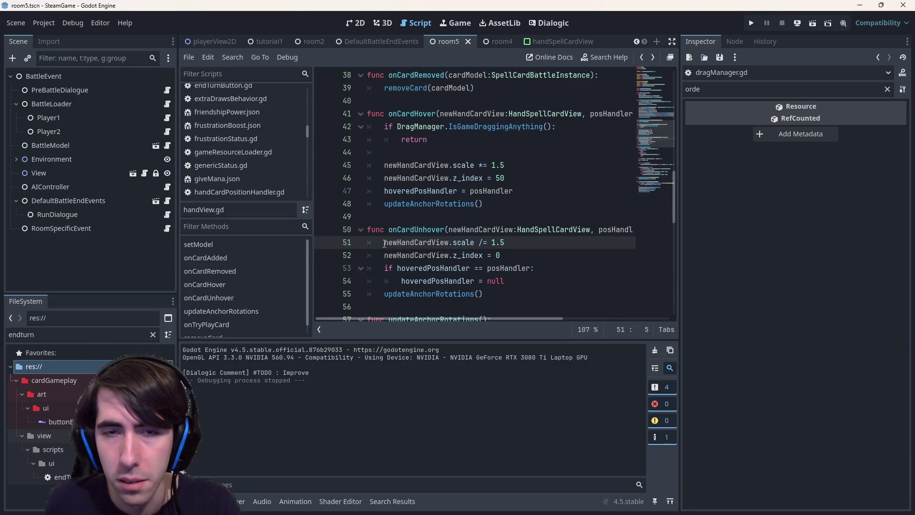
pyautogui.scroll(1, 406, 212)
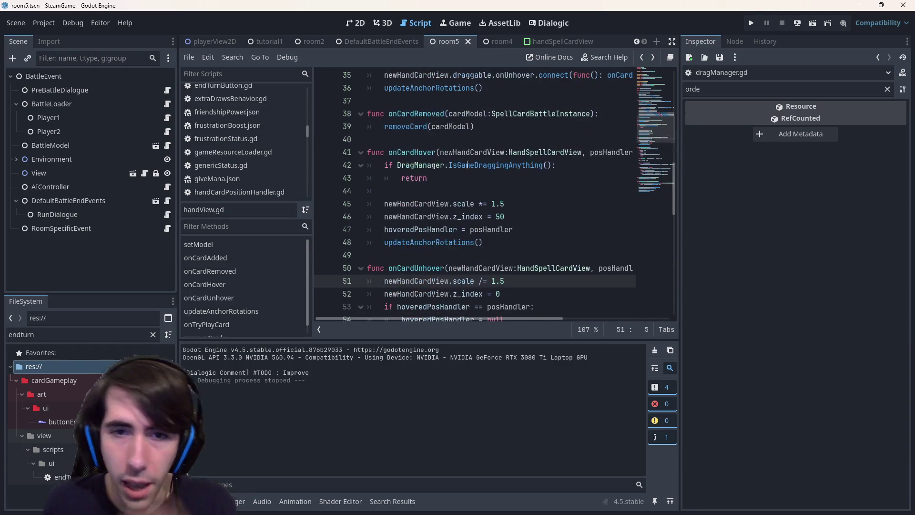
pyautogui.click(469, 176)
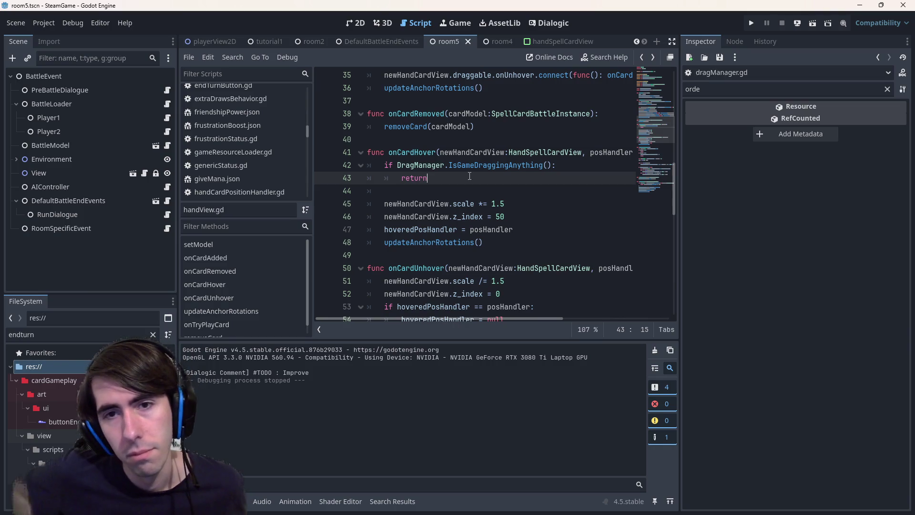
# Review onCardUnhover's z_index and hoveredPosHandler resets, then select hover scale line 45
pyautogui.scroll(-1, 470, 176)
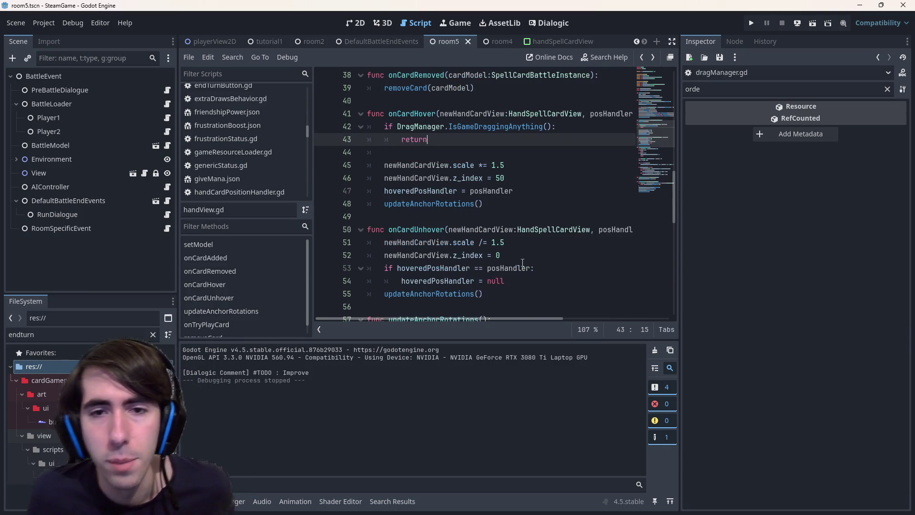
pyautogui.moveTo(493, 294); pyautogui.dragTo(406, 218)
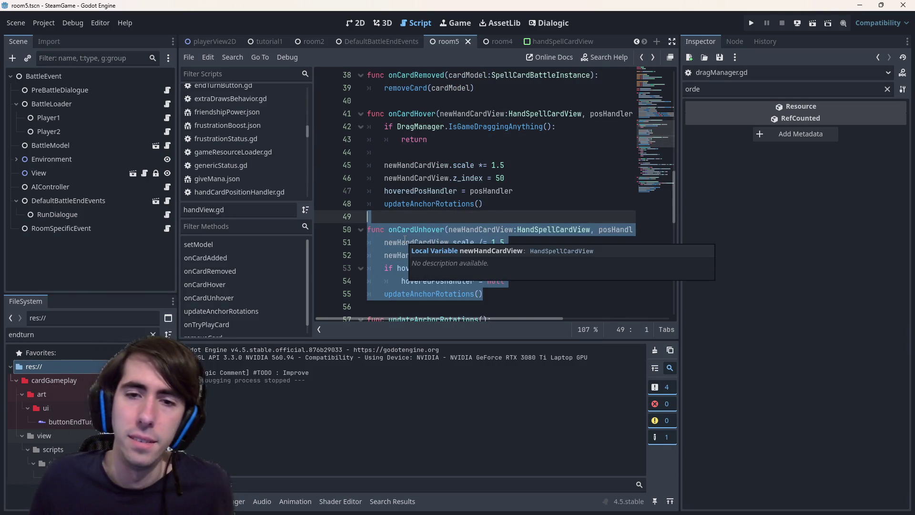
pyautogui.click(545, 237)
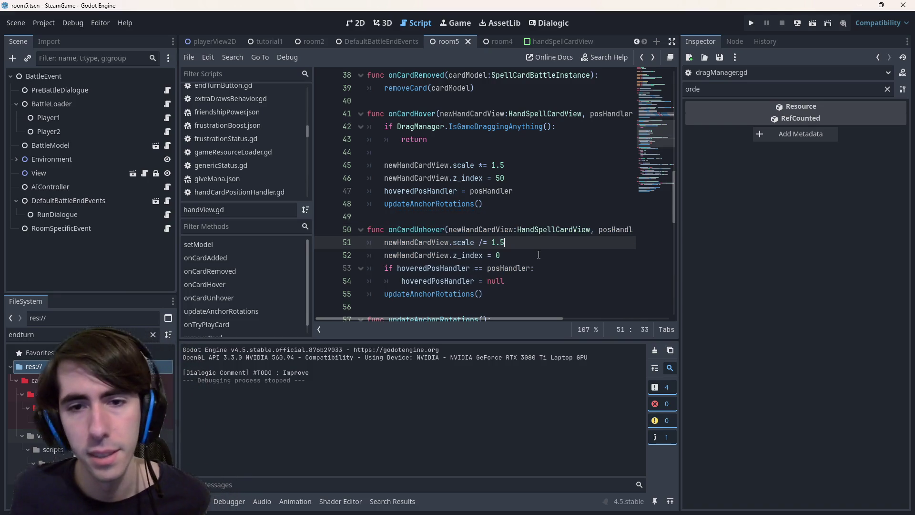
pyautogui.click(519, 256)
pyautogui.tripleClick(525, 283)
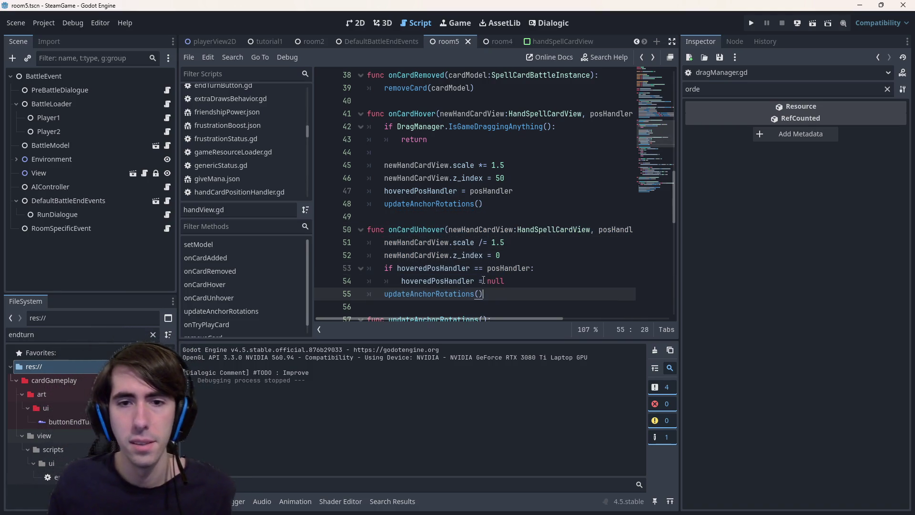
pyautogui.click(515, 280)
pyautogui.moveTo(452, 284); pyautogui.dragTo(372, 267)
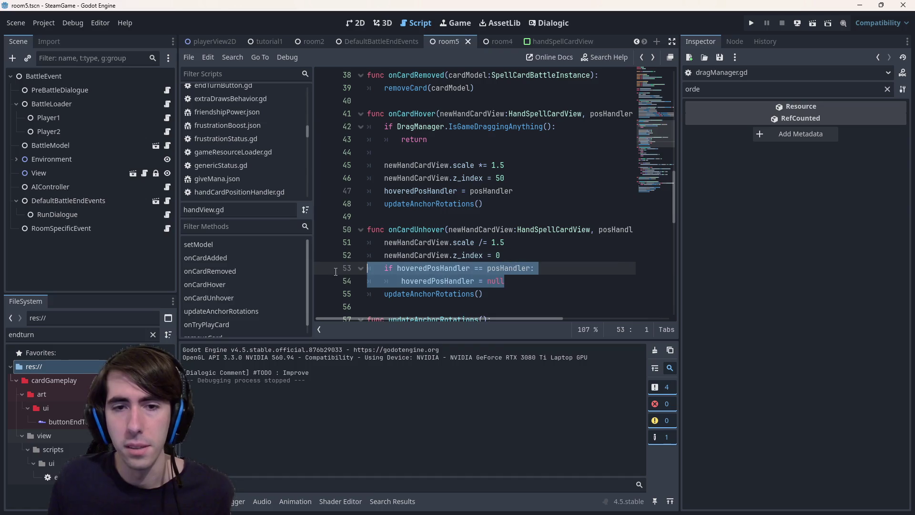
pyautogui.click(415, 282)
pyautogui.moveTo(529, 165); pyautogui.dragTo(303, 166)
# Change line 45 to 'scale = Vector2.ONE * 1.5'
pyautogui.click(480, 165)
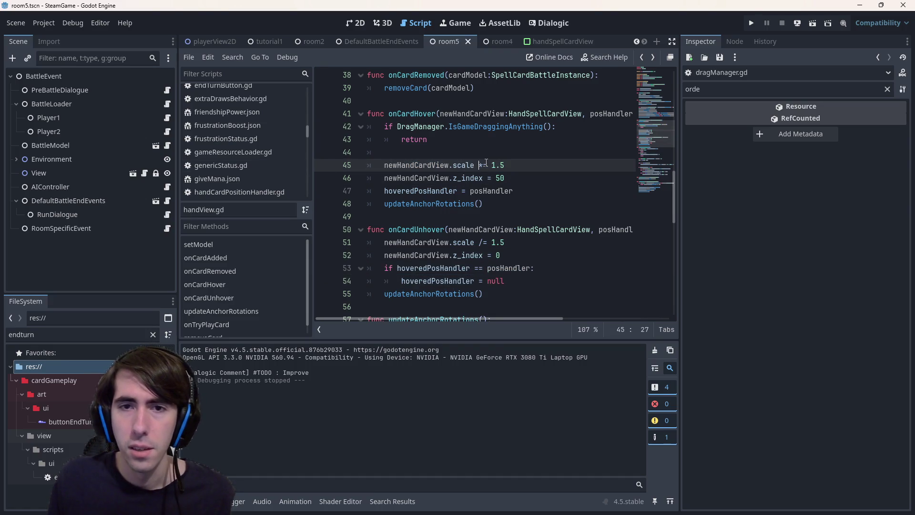
pyautogui.press('BackSpace')
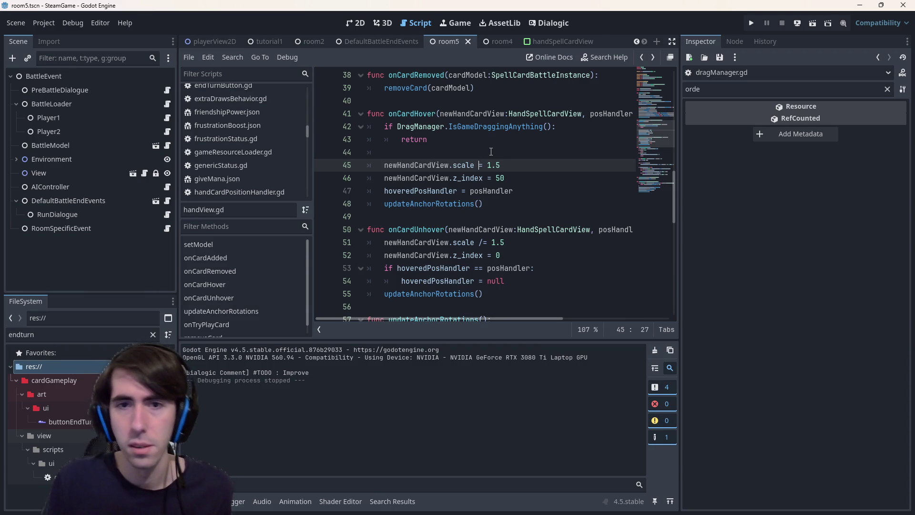
pyautogui.moveTo(504, 242); pyautogui.dragTo(475, 242)
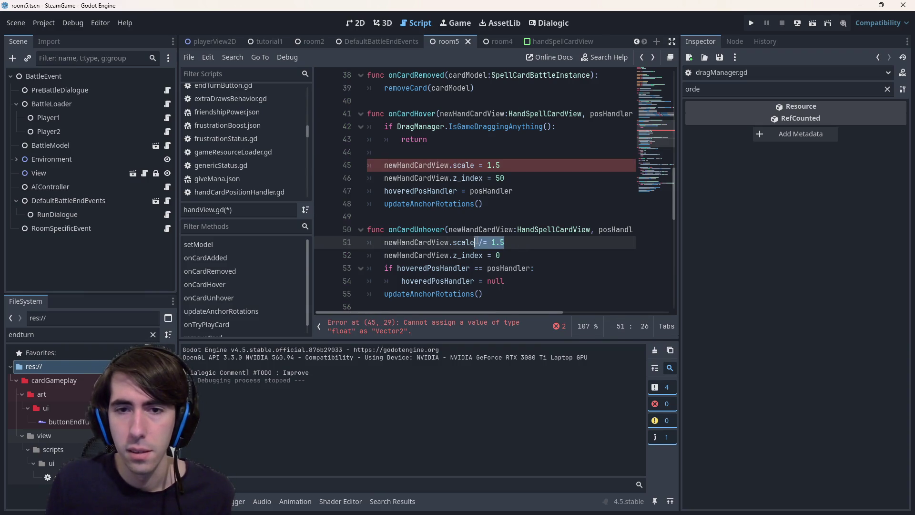
pyautogui.click(480, 164)
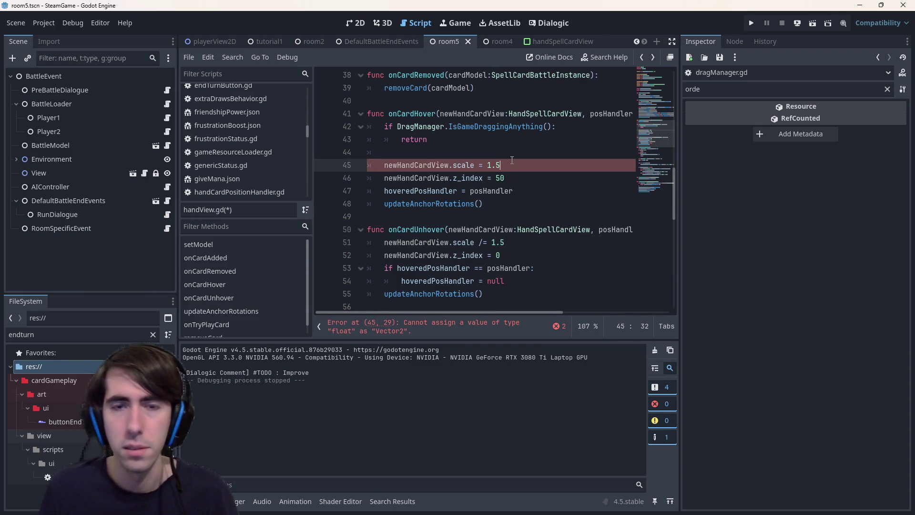
pyautogui.write('*')
pyautogui.hotkey('ctrl', 's')
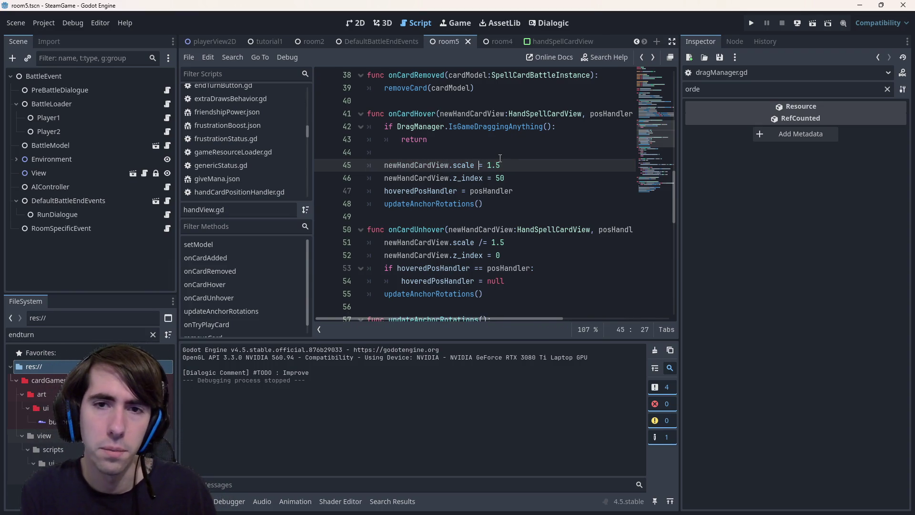
pyautogui.write('Vector ')
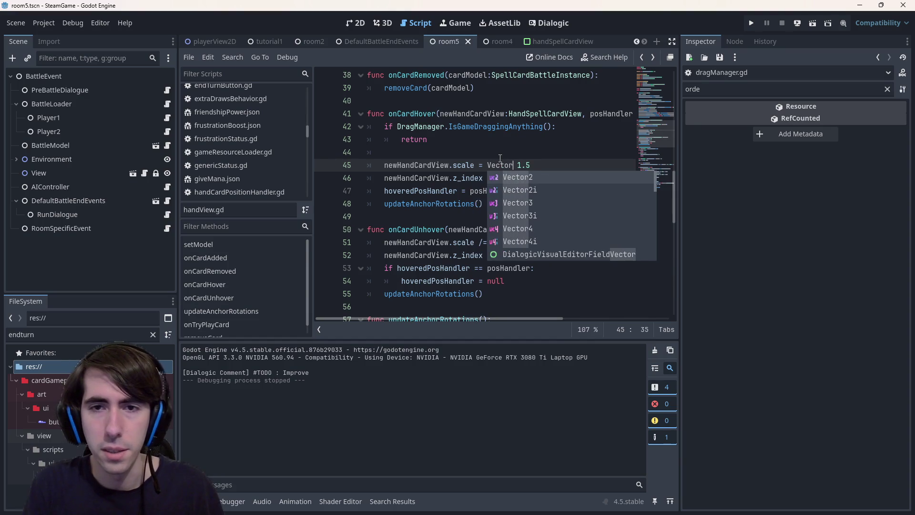
pyautogui.write('2.ONE ')
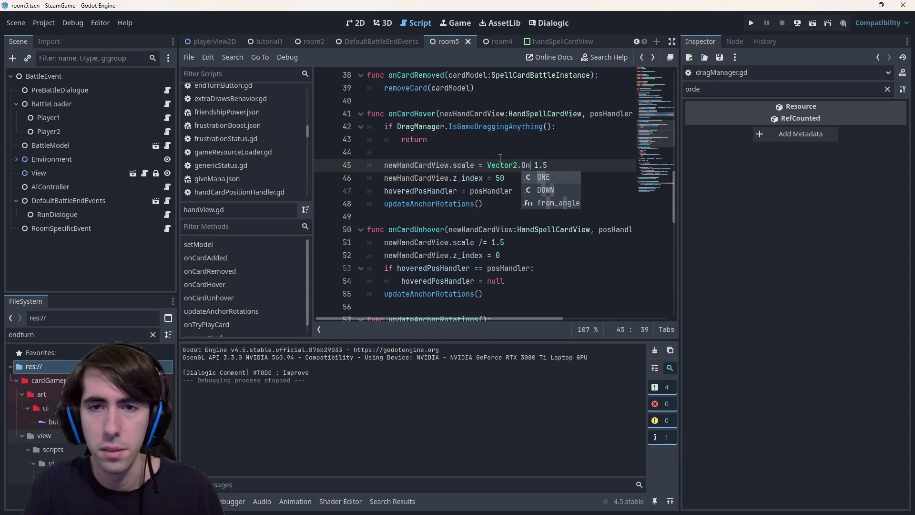
pyautogui.write('*')
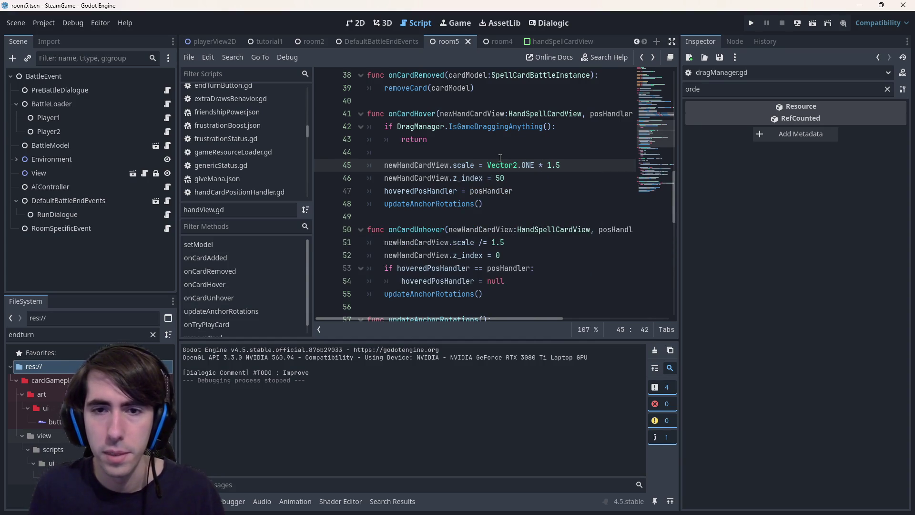
# Replace '/= 1.5' on line 51 with '= Vector2.ONE' and run the current scene
pyautogui.moveTo(487, 165); pyautogui.dragTo(543, 166)
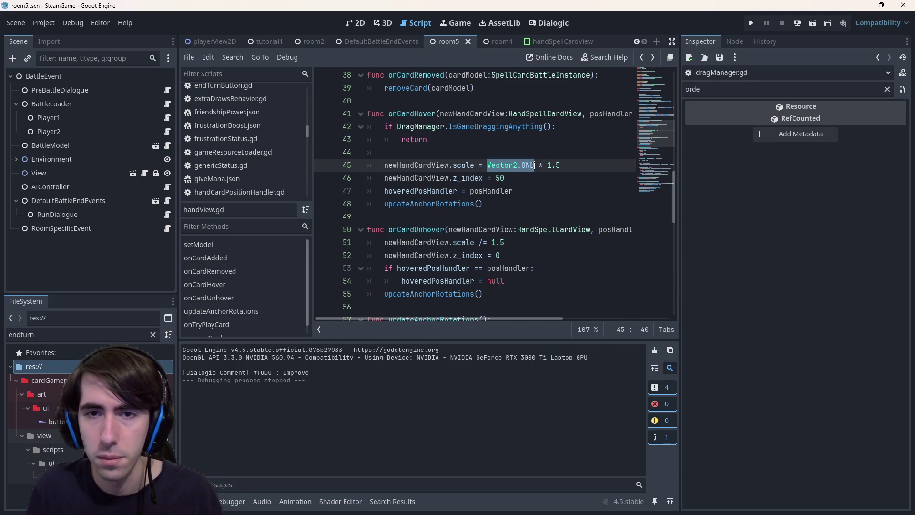
pyautogui.moveTo(517, 242); pyautogui.dragTo(475, 242)
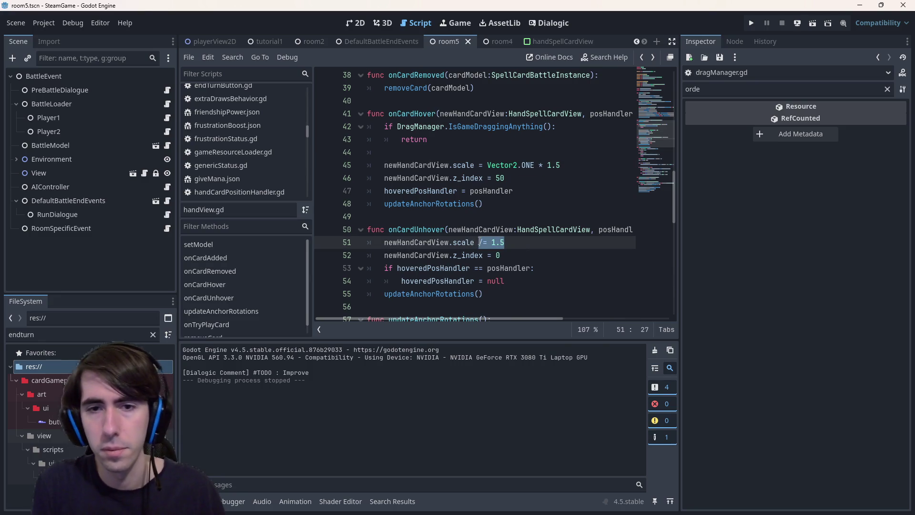
pyautogui.write('= Vector2.ONE')
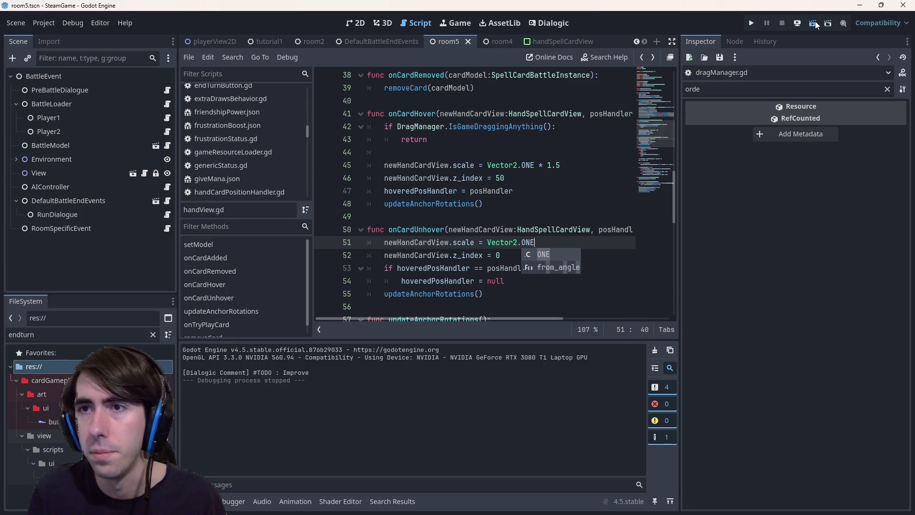
pyautogui.click(813, 23)
# Start the scene, click through the intro dialogue, and place two units on the battlefield
pyautogui.click(562, 218)
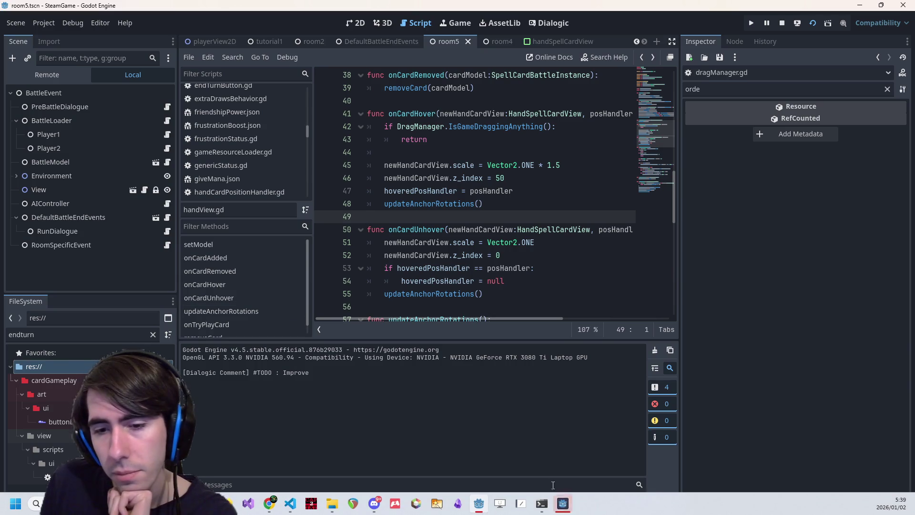
pyautogui.click(568, 512)
pyautogui.click(496, 317)
pyautogui.click(496, 317)
pyautogui.click(497, 317)
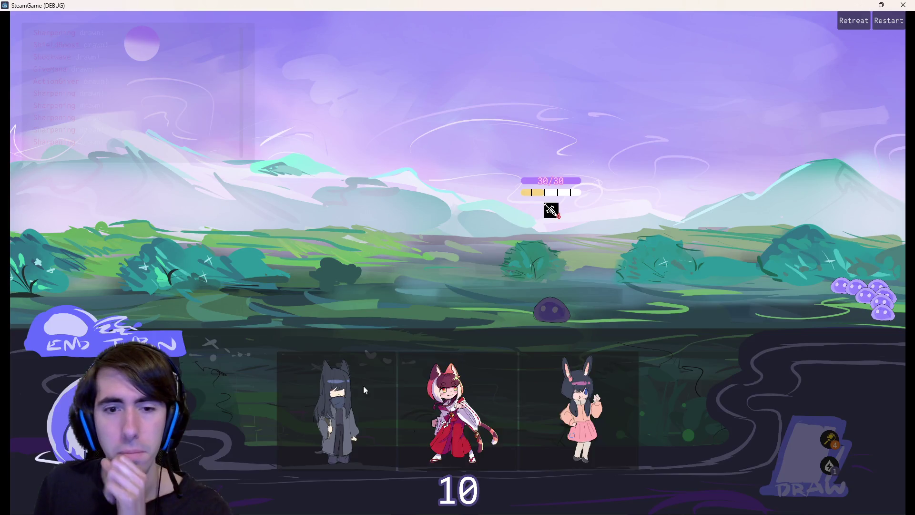
pyautogui.moveTo(363, 385); pyautogui.dragTo(378, 253)
pyautogui.moveTo(409, 410); pyautogui.dragTo(296, 281)
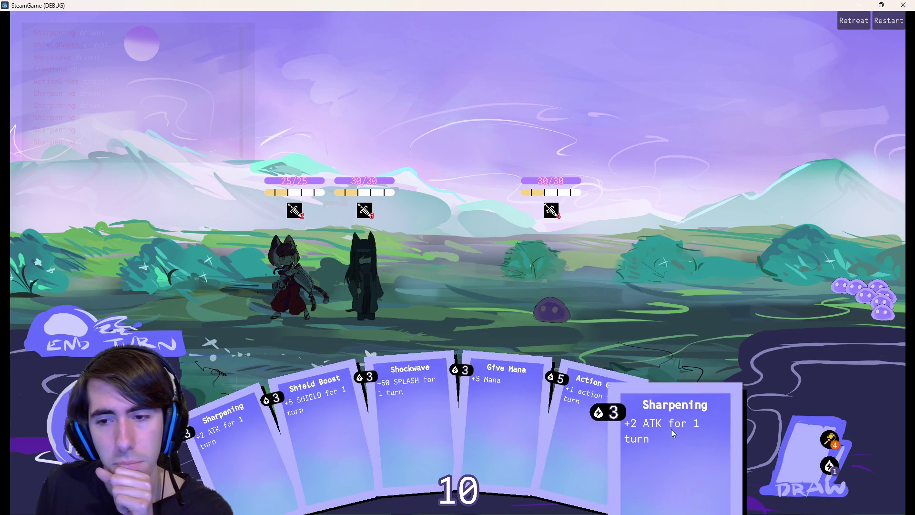
# Drag Sharpening, Give Mana, Shield Boost and Shockwave cards toward the units, checking they stay enlarged
pyautogui.moveTo(671, 420)
pyautogui.mouseDown()
pyautogui.moveTo(359, 281)
pyautogui.moveTo(422, 355)
pyautogui.mouseUp()
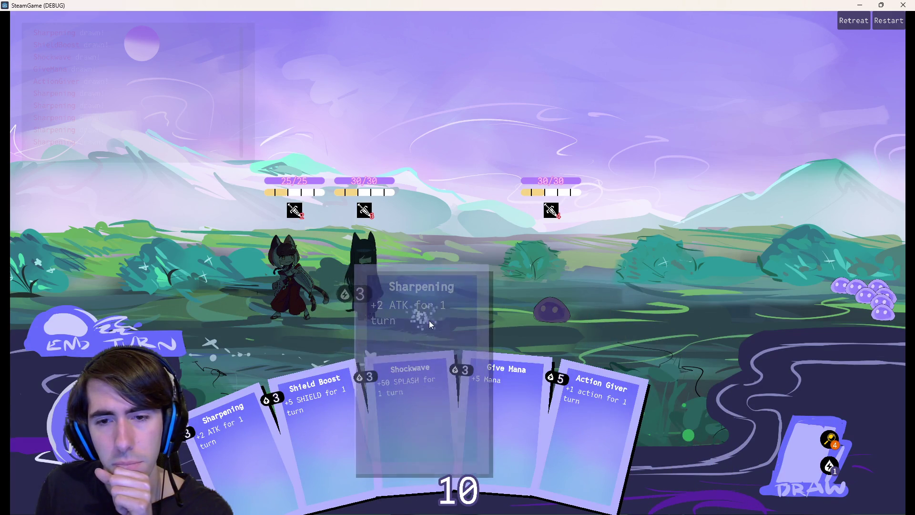
pyautogui.moveTo(485, 402)
pyautogui.mouseDown()
pyautogui.moveTo(418, 425)
pyautogui.moveTo(513, 416)
pyautogui.moveTo(369, 425)
pyautogui.moveTo(481, 412)
pyautogui.moveTo(399, 404)
pyautogui.moveTo(547, 394)
pyautogui.moveTo(353, 413)
pyautogui.moveTo(393, 303)
pyautogui.moveTo(467, 370)
pyautogui.moveTo(451, 348)
pyautogui.moveTo(460, 478)
pyautogui.mouseUp()
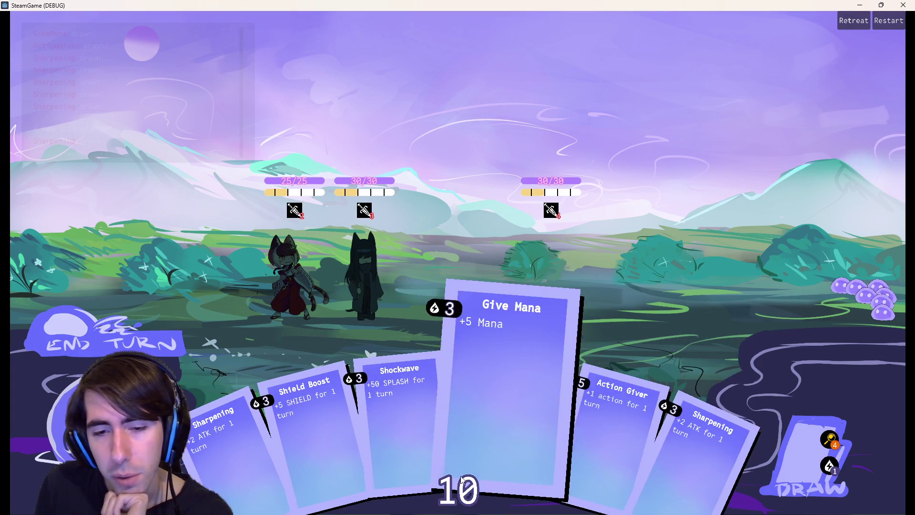
pyautogui.moveTo(605, 419)
pyautogui.mouseDown()
pyautogui.moveTo(435, 405)
pyautogui.moveTo(421, 299)
pyautogui.moveTo(453, 345)
pyautogui.moveTo(657, 387)
pyautogui.mouseUp()
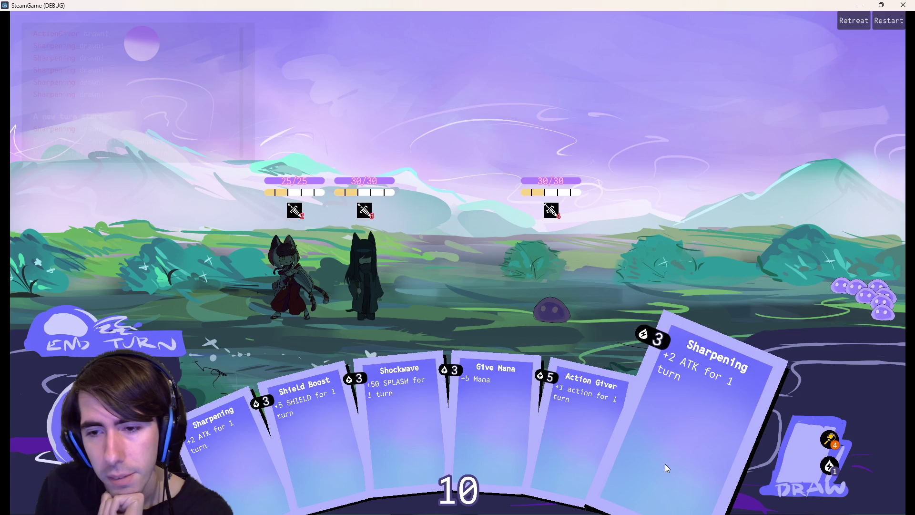
pyautogui.moveTo(666, 467)
pyautogui.mouseDown()
pyautogui.moveTo(477, 357)
pyautogui.moveTo(444, 323)
pyautogui.moveTo(352, 364)
pyautogui.moveTo(391, 302)
pyautogui.moveTo(487, 365)
pyautogui.moveTo(653, 444)
pyautogui.mouseUp()
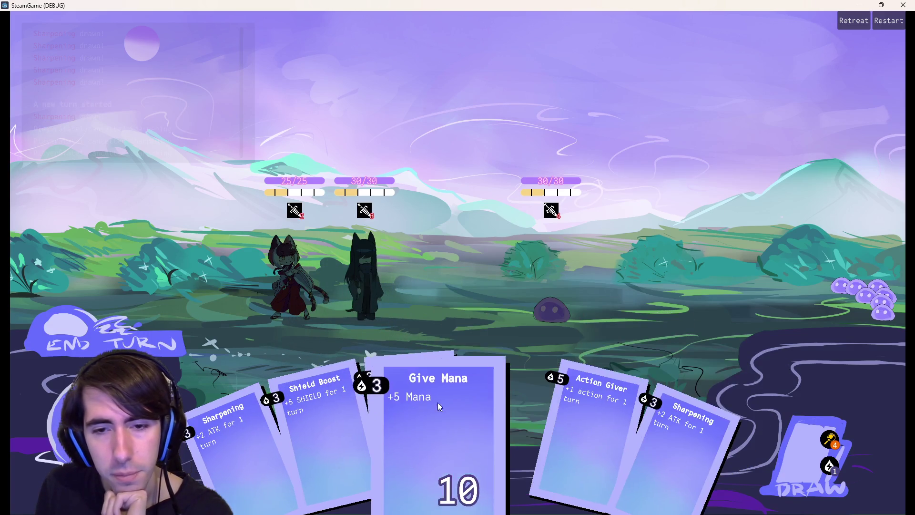
pyautogui.moveTo(438, 402)
pyautogui.mouseDown()
pyautogui.moveTo(360, 305)
pyautogui.moveTo(377, 369)
pyautogui.moveTo(362, 401)
pyautogui.mouseUp()
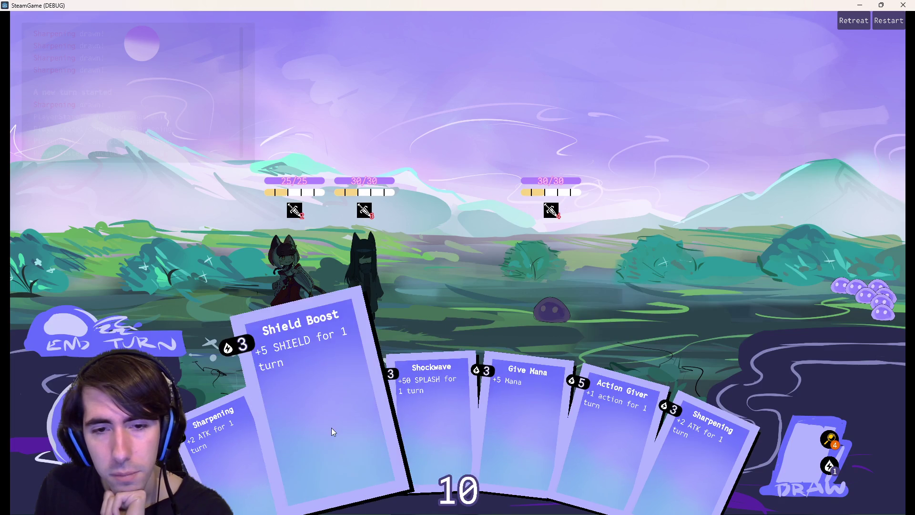
pyautogui.moveTo(332, 431)
pyautogui.mouseDown()
pyautogui.moveTo(364, 319)
pyautogui.moveTo(416, 421)
pyautogui.mouseUp()
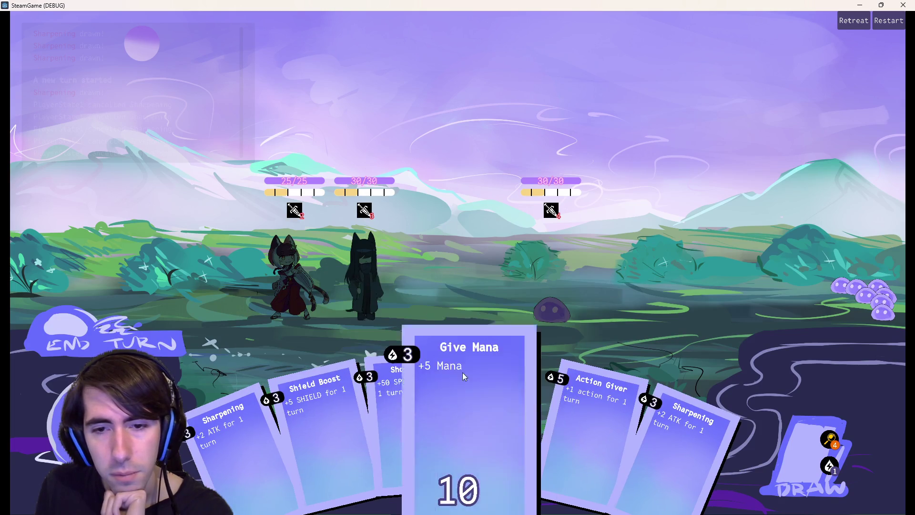
pyautogui.moveTo(462, 373)
pyautogui.mouseDown()
pyautogui.moveTo(357, 316)
pyautogui.moveTo(390, 362)
pyautogui.moveTo(368, 305)
pyautogui.moveTo(369, 333)
pyautogui.moveTo(473, 378)
pyautogui.mouseUp()
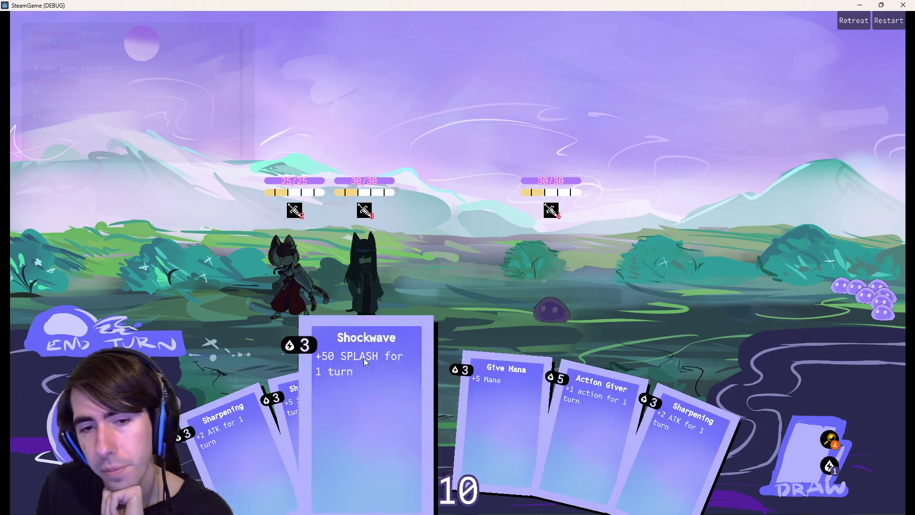
pyautogui.moveTo(364, 359)
pyautogui.mouseDown()
pyautogui.moveTo(354, 308)
pyautogui.moveTo(369, 380)
pyautogui.moveTo(365, 310)
pyautogui.moveTo(381, 410)
pyautogui.moveTo(382, 402)
pyautogui.moveTo(578, 390)
pyautogui.moveTo(745, 403)
pyautogui.moveTo(318, 386)
pyautogui.moveTo(433, 318)
pyautogui.moveTo(436, 342)
pyautogui.moveTo(529, 361)
pyautogui.moveTo(359, 344)
pyautogui.moveTo(579, 341)
pyautogui.moveTo(536, 320)
pyautogui.moveTo(435, 312)
pyautogui.moveTo(688, 324)
pyautogui.moveTo(453, 370)
pyautogui.moveTo(373, 366)
pyautogui.moveTo(384, 372)
pyautogui.moveTo(372, 305)
pyautogui.moveTo(393, 390)
pyautogui.moveTo(371, 306)
pyautogui.moveTo(400, 372)
pyautogui.mouseUp()
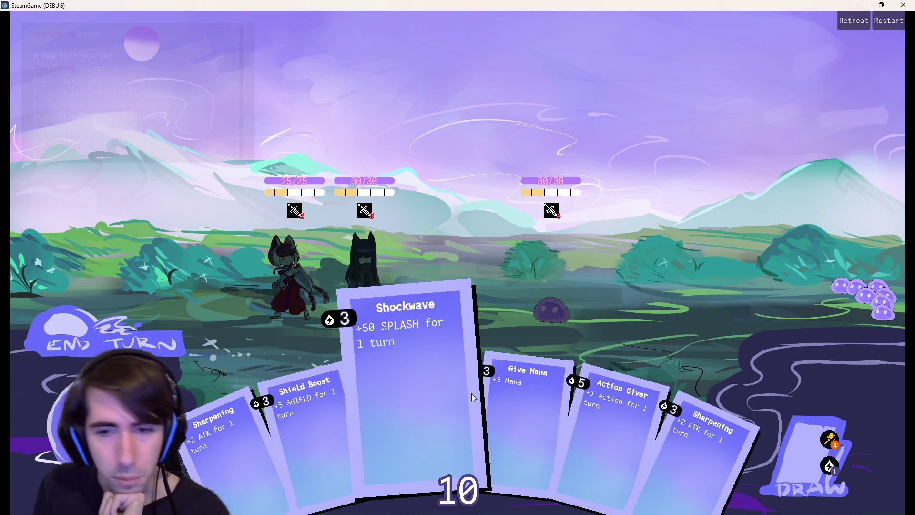
pyautogui.moveTo(644, 410)
pyautogui.mouseDown()
pyautogui.moveTo(361, 408)
pyautogui.moveTo(534, 409)
pyautogui.moveTo(468, 401)
pyautogui.mouseUp()
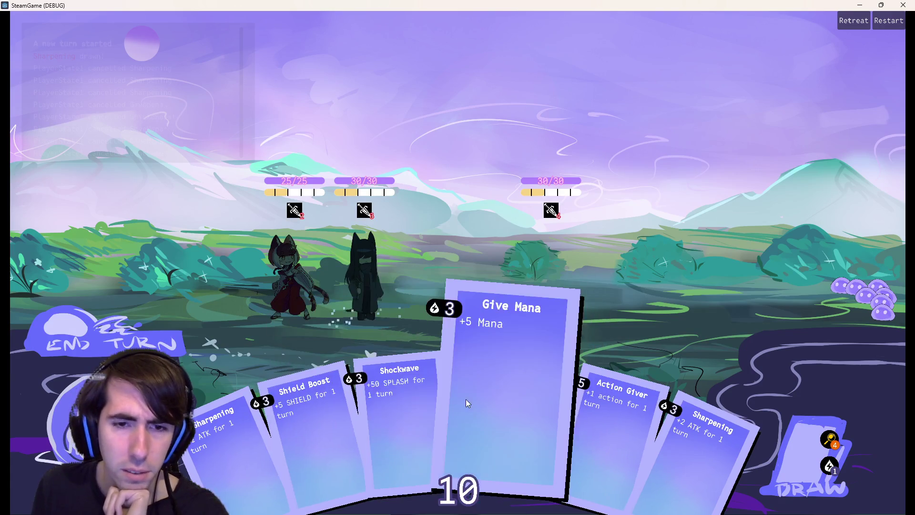
pyautogui.moveTo(318, 438)
pyautogui.mouseDown()
pyautogui.moveTo(544, 405)
pyautogui.moveTo(351, 395)
pyautogui.mouseUp()
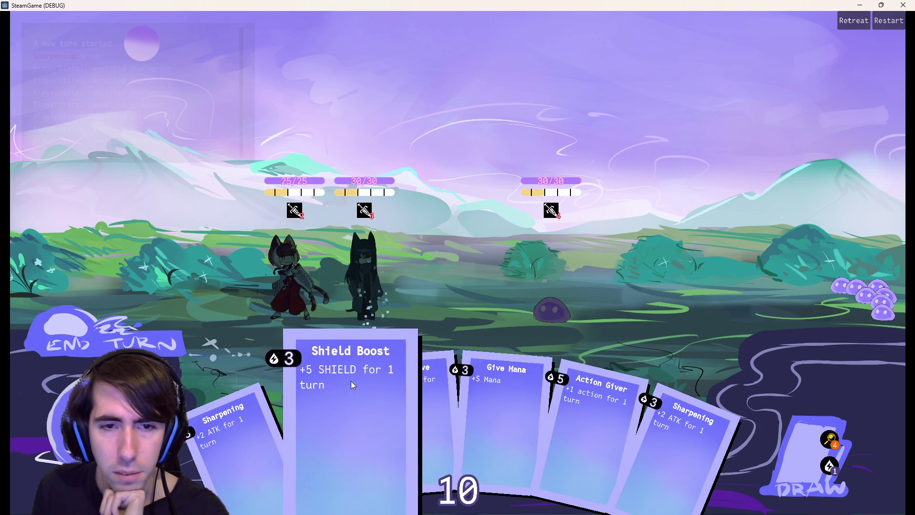
pyautogui.moveTo(676, 439)
pyautogui.mouseDown()
pyautogui.moveTo(364, 305)
pyautogui.moveTo(650, 429)
pyautogui.mouseUp()
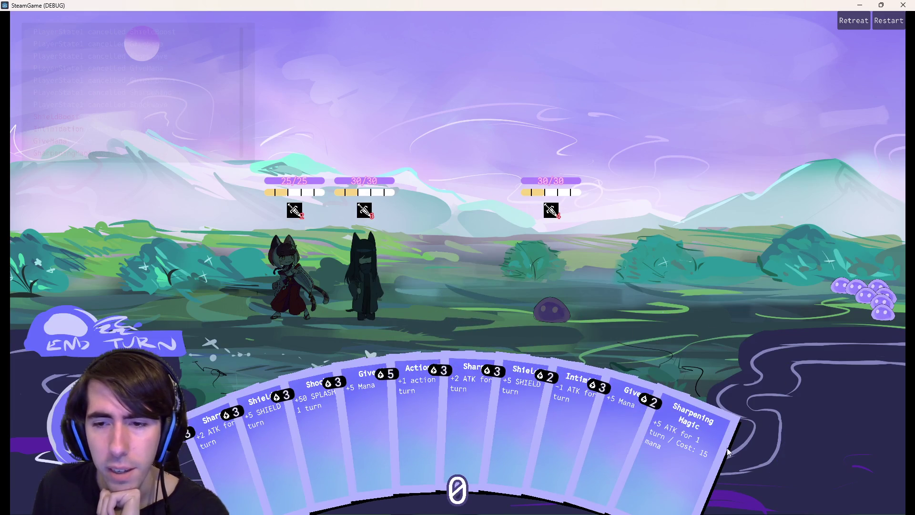
# Drag Sharpening Magic and Shield Boost once more, then close the game window
pyautogui.moveTo(440, 369)
pyautogui.mouseDown()
pyautogui.moveTo(338, 322)
pyautogui.moveTo(363, 306)
pyautogui.moveTo(368, 356)
pyautogui.moveTo(461, 417)
pyautogui.mouseUp()
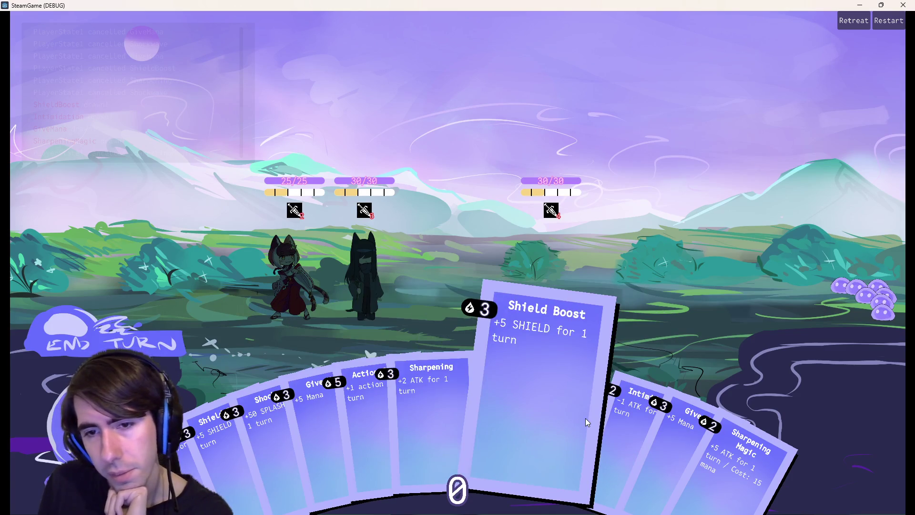
pyautogui.moveTo(585, 418); pyautogui.dragTo(481, 317)
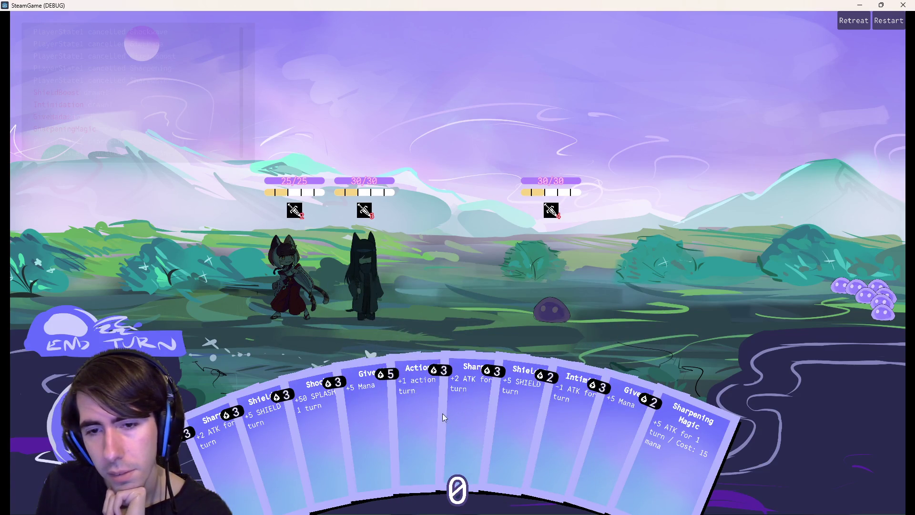
pyautogui.moveTo(442, 413)
pyautogui.mouseDown()
pyautogui.moveTo(353, 321)
pyautogui.moveTo(384, 342)
pyautogui.moveTo(419, 410)
pyautogui.moveTo(349, 424)
pyautogui.moveTo(354, 321)
pyautogui.moveTo(377, 416)
pyautogui.moveTo(370, 377)
pyautogui.moveTo(369, 385)
pyautogui.moveTo(377, 341)
pyautogui.moveTo(381, 429)
pyautogui.moveTo(368, 387)
pyautogui.moveTo(364, 419)
pyautogui.mouseUp()
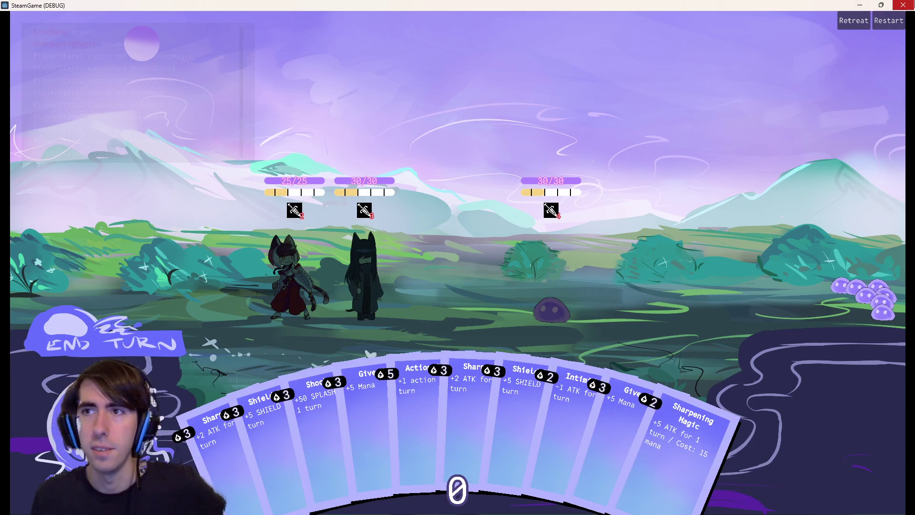
pyautogui.click(909, 5)
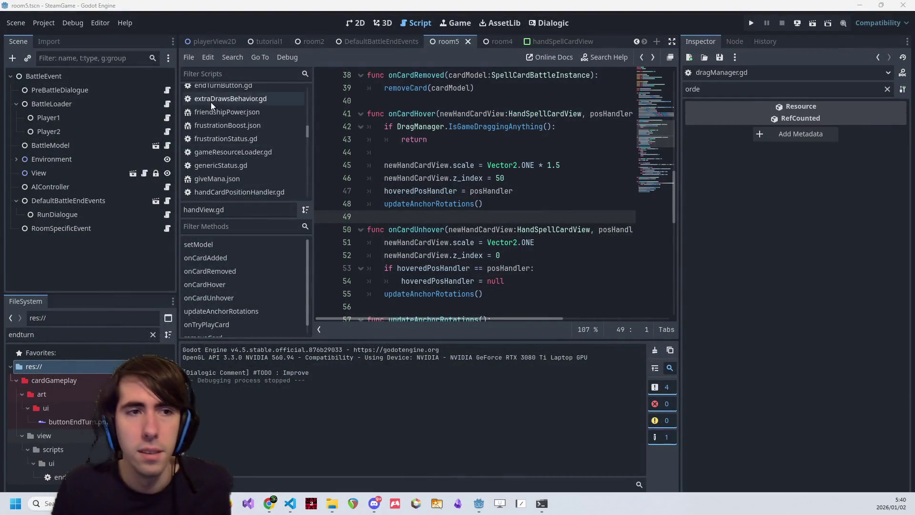
# In the terminal, check git status and stage all changes with git add
pyautogui.click(480, 167)
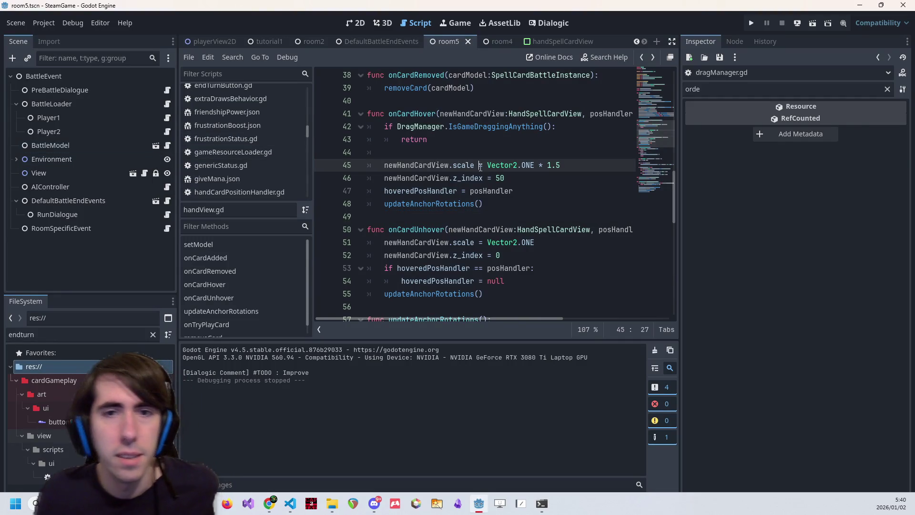
pyautogui.click(541, 503)
pyautogui.write('git status')
pyautogui.press('Return')
pyautogui.write('g')
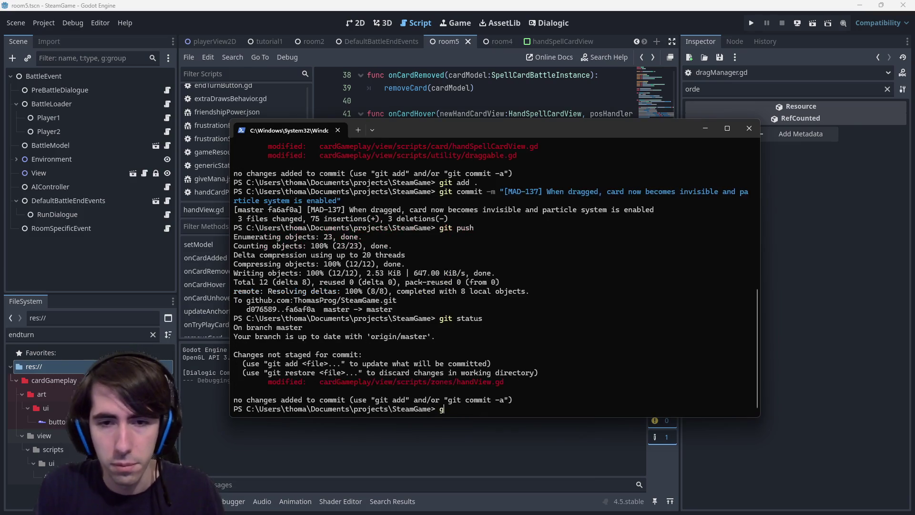
pyautogui.write('it add .')
pyautogui.press('Return')
# Commit as '[MAD-137] Cards not scaled up when hovered when dragging another card' and push
pyautogui.write('g')
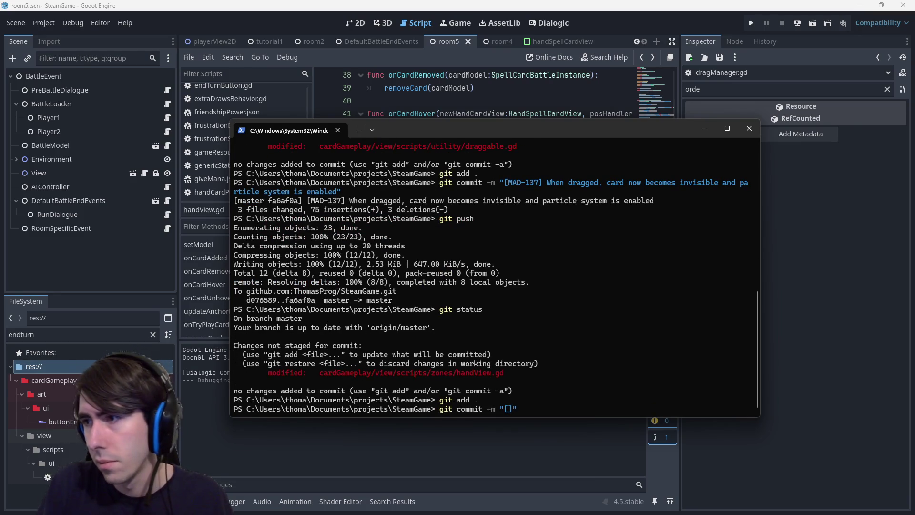
pyautogui.write('MAD-')
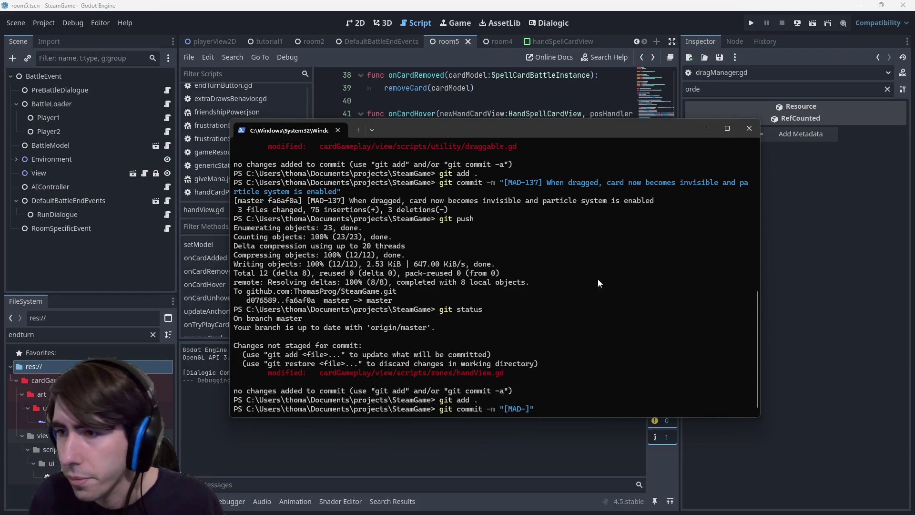
pyautogui.write('137]')
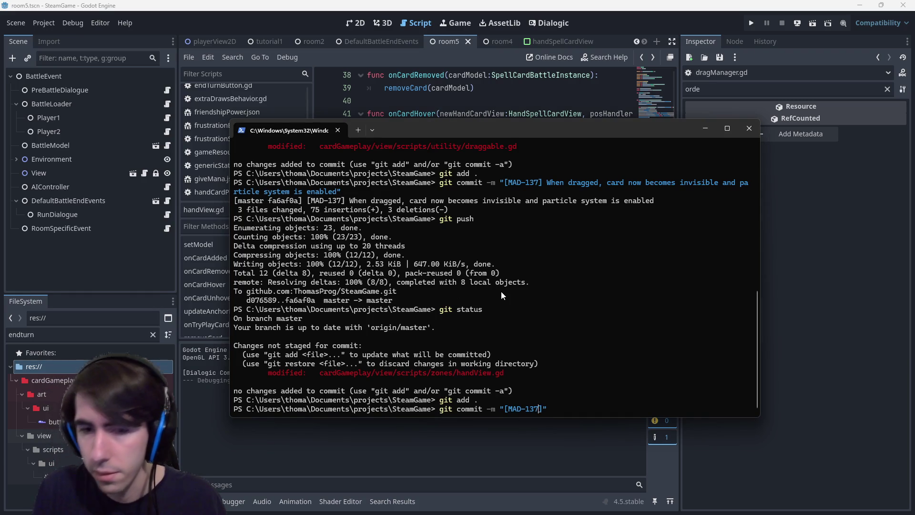
pyautogui.write(' Cards now')
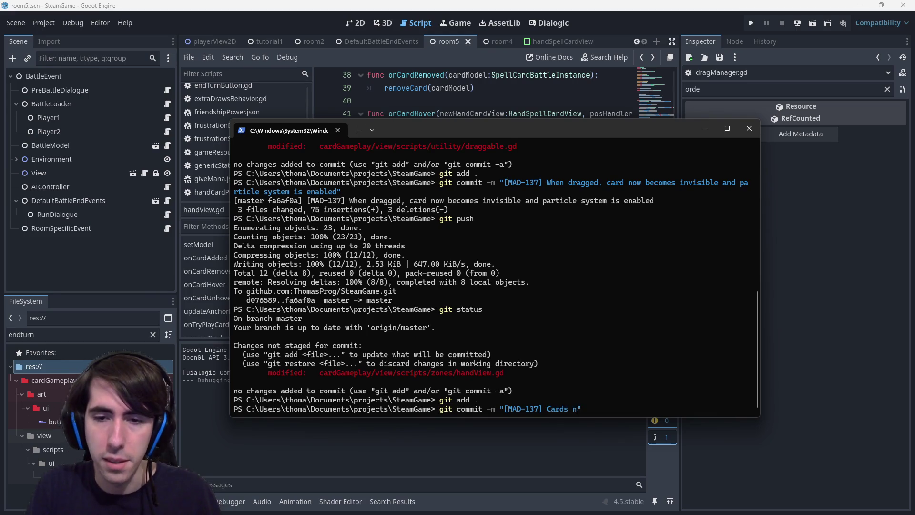
pyautogui.press('BackSpace')
pyautogui.press('BackSpace')
pyautogui.press('BackSpace')
pyautogui.write('t ')
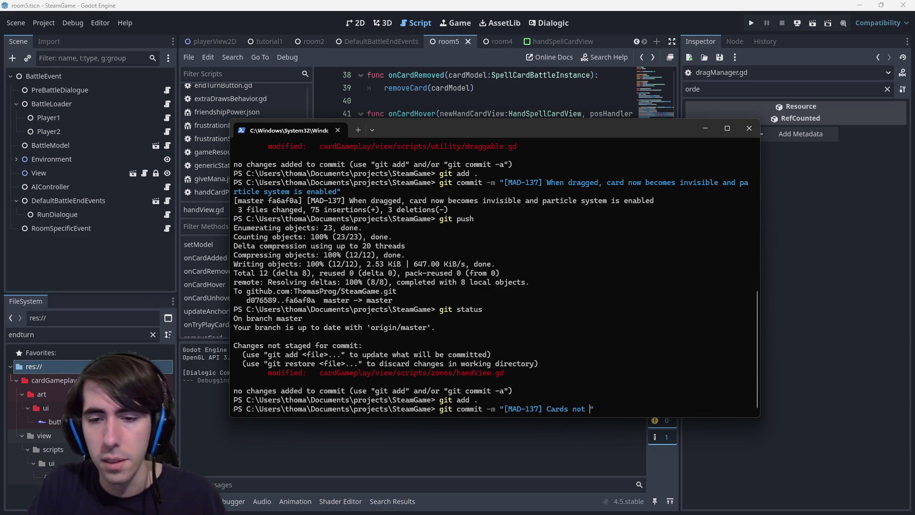
pyautogui.write('scaled up o')
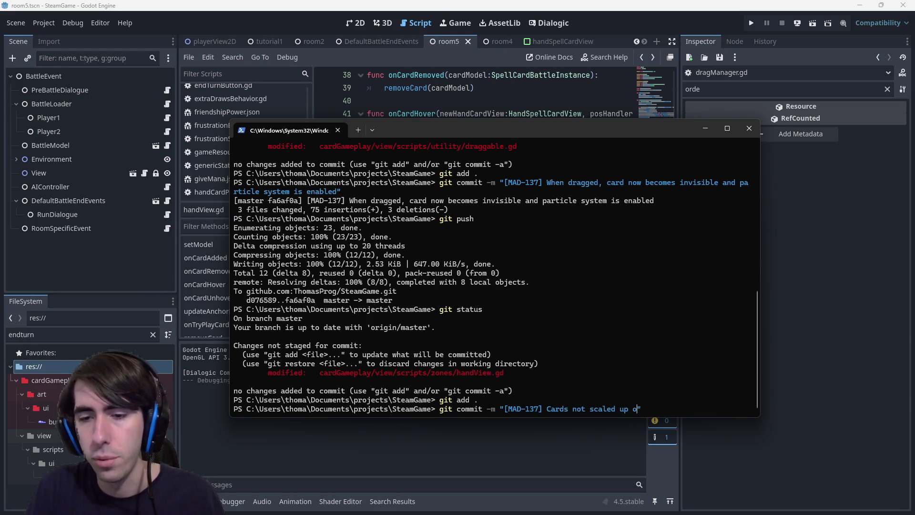
pyautogui.press('BackSpace')
pyautogui.press('BackSpace')
pyautogui.write('when h')
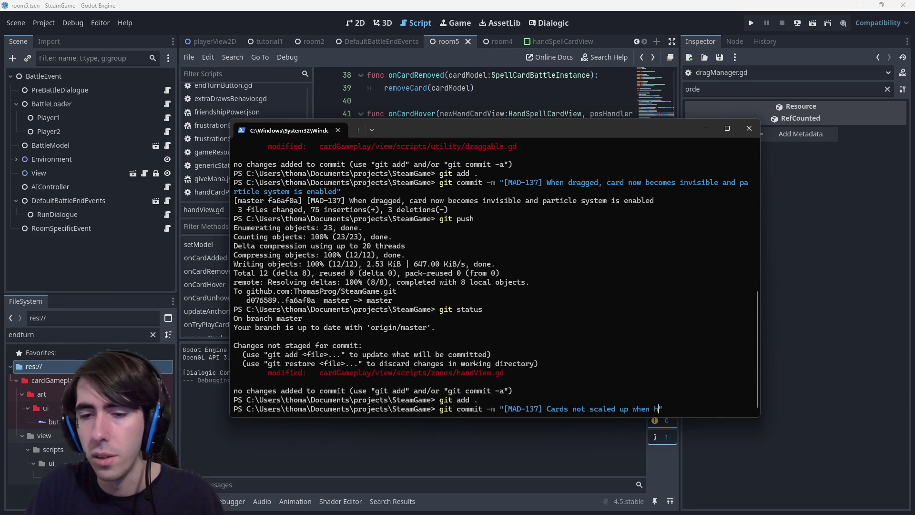
pyautogui.write('overed when dr')
pyautogui.write('agging an i')
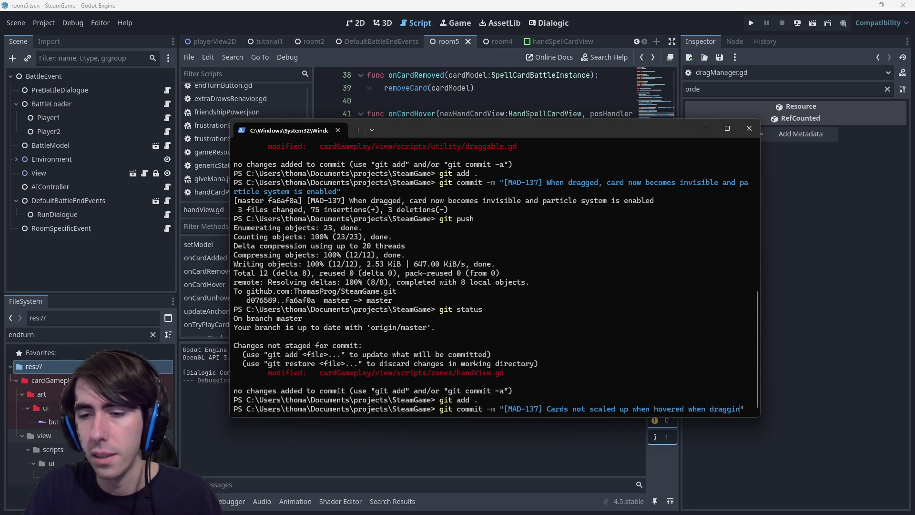
pyautogui.press('BackSpace')
pyautogui.press('BackSpace')
pyautogui.press('BackSpace')
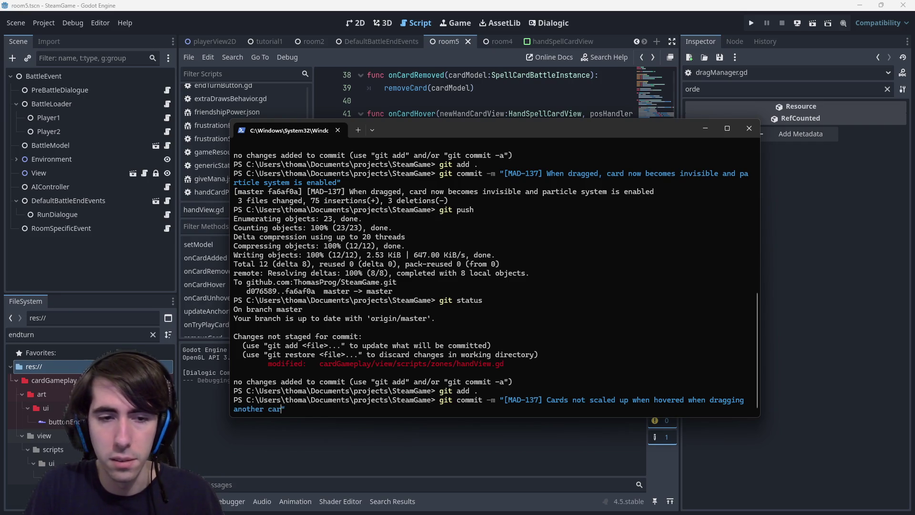
pyautogui.write('d')
pyautogui.press('Return')
pyautogui.write('git pus')
pyautogui.write('h')
pyautogui.press('Return')
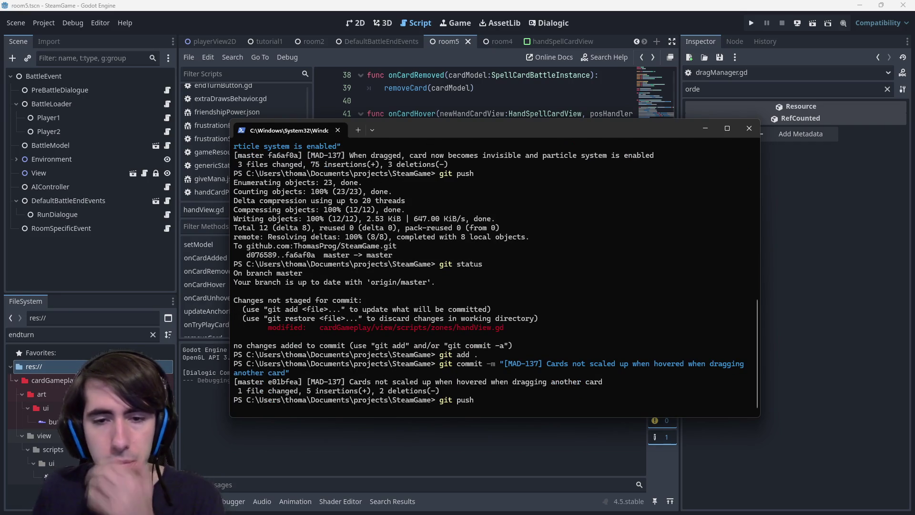
pyautogui.click(443, 4)
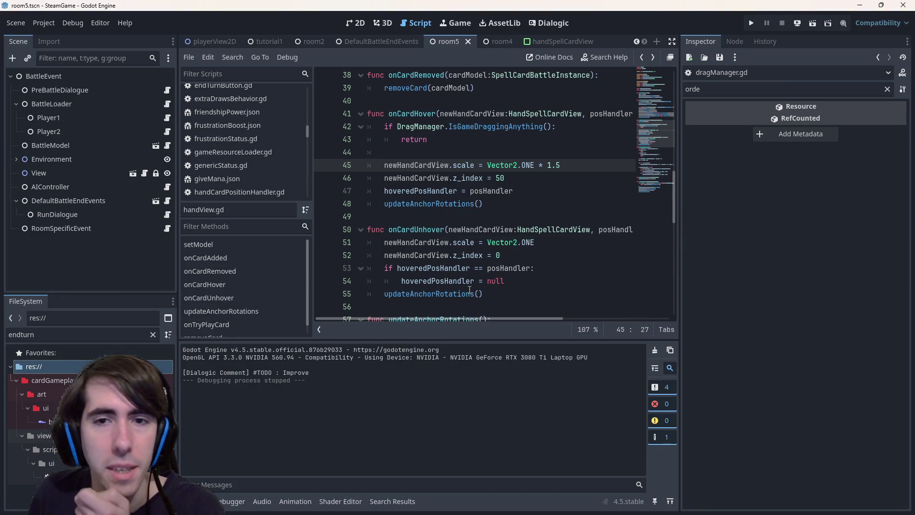
# Widen the script area and look over the positionHandlers and hoveredPosHandler usages
pyautogui.scroll(3, 466, 278)
pyautogui.scroll(-10, 466, 273)
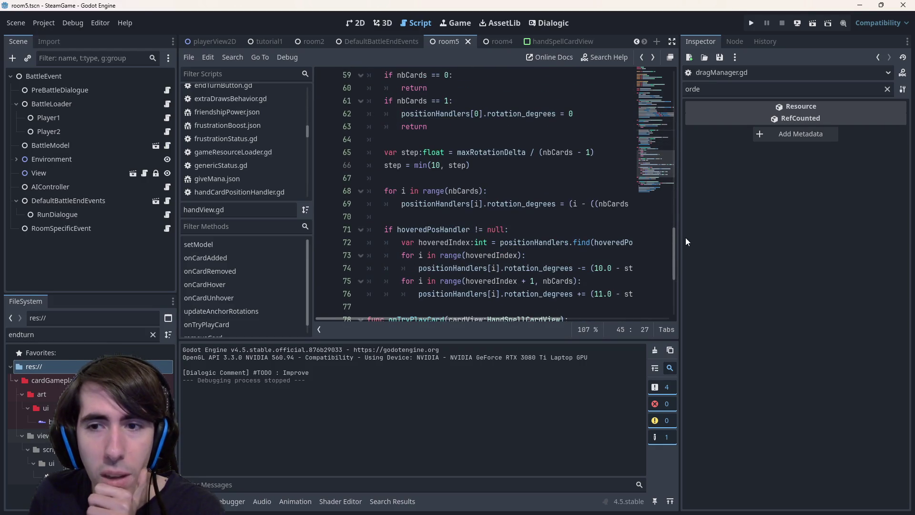
pyautogui.moveTo(681, 240); pyautogui.dragTo(790, 240)
pyautogui.scroll(-2, 435, 244)
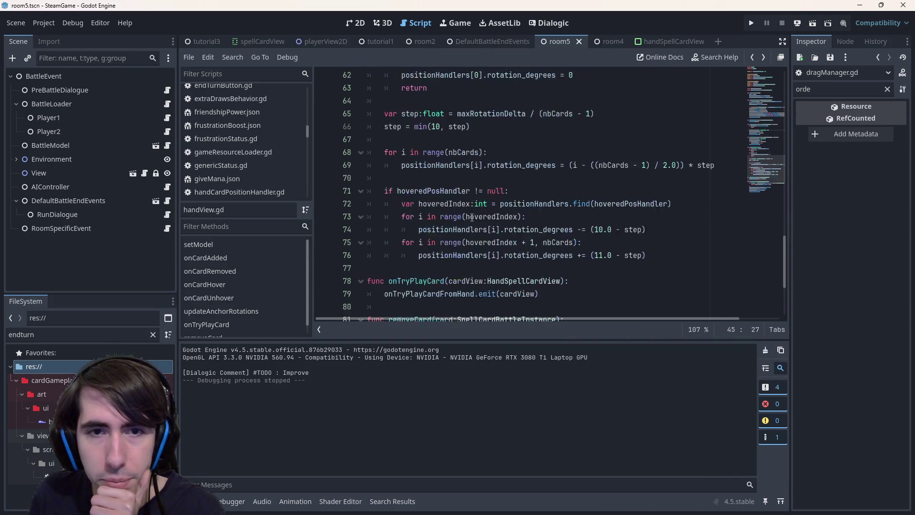
pyautogui.scroll(1, 435, 244)
pyautogui.doubleClick(449, 257)
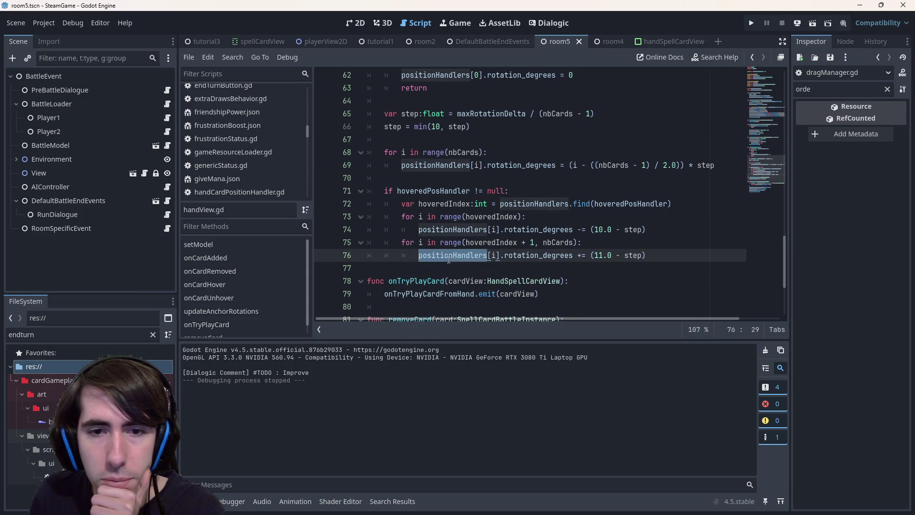
pyautogui.scroll(1, 448, 259)
pyautogui.doubleClick(430, 229)
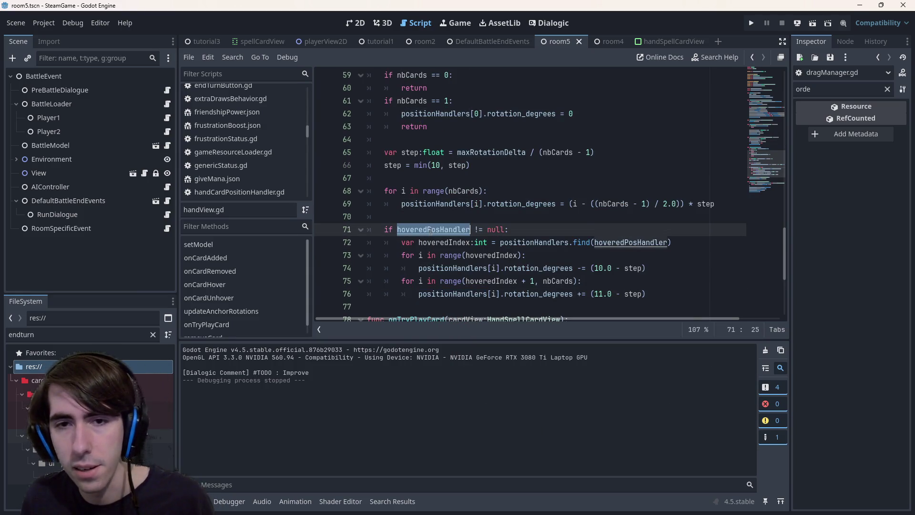
pyautogui.moveTo(431, 230)
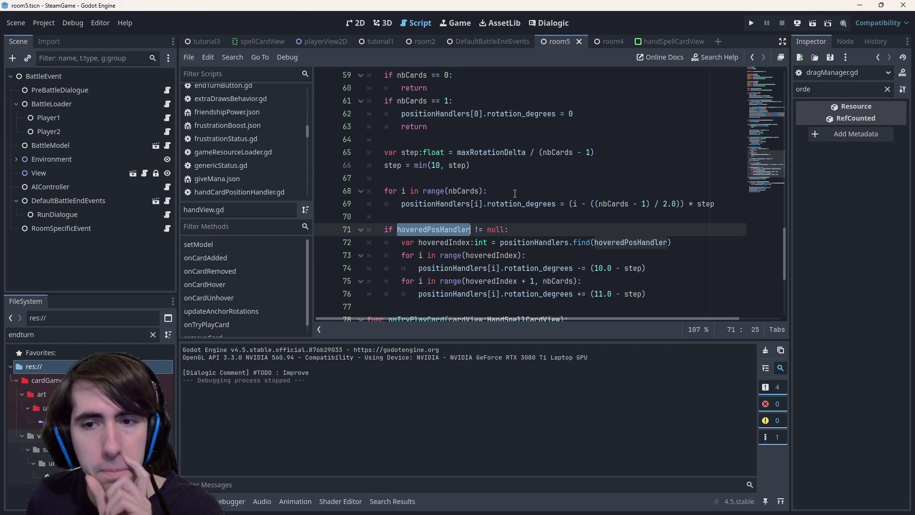
# Search handView.gd for hoveredPosHandler, starting from its line 14 declaration
pyautogui.scroll(15, 515, 193)
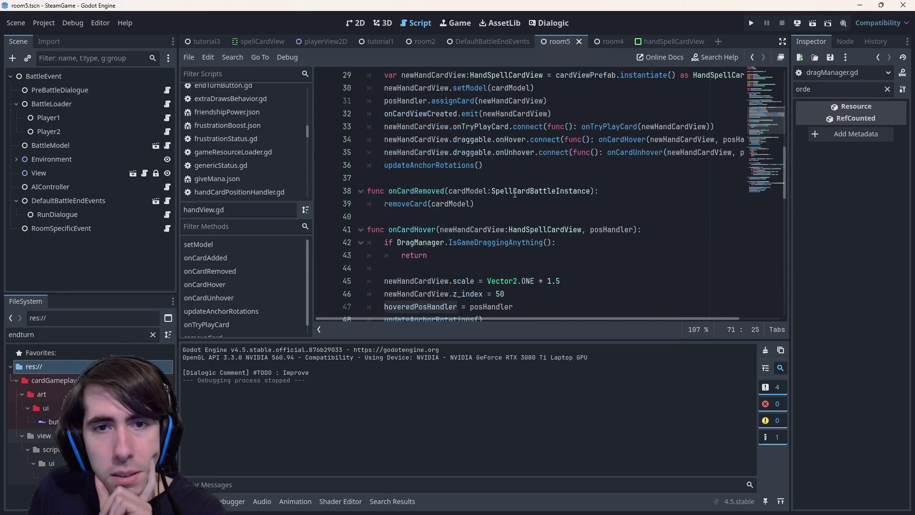
pyautogui.scroll(5, 515, 193)
pyautogui.scroll(-3, 512, 196)
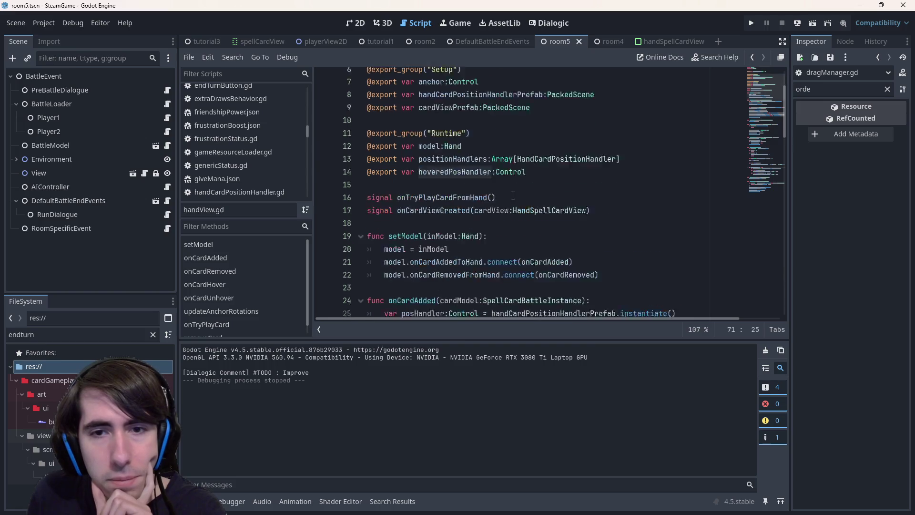
pyautogui.click(459, 119)
pyautogui.doubleClick(458, 119)
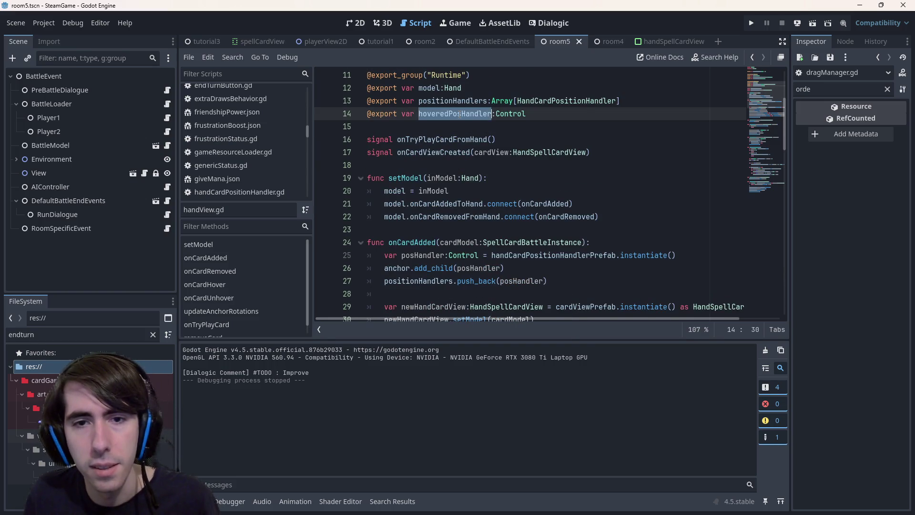
pyautogui.hotkey('ctrl', 'f')
pyautogui.press('Return')
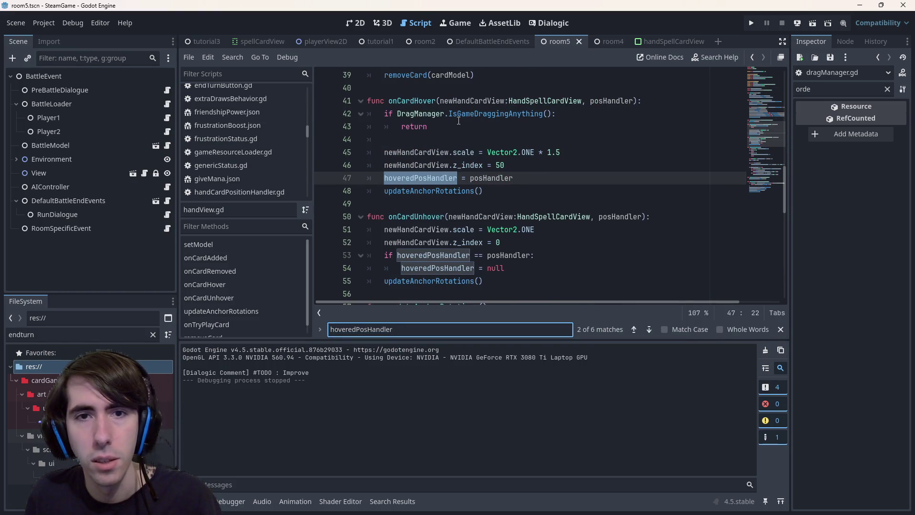
# Start a new line 36 below the unhover connection reading draggable.onDragged
pyautogui.scroll(-2, 504, 171)
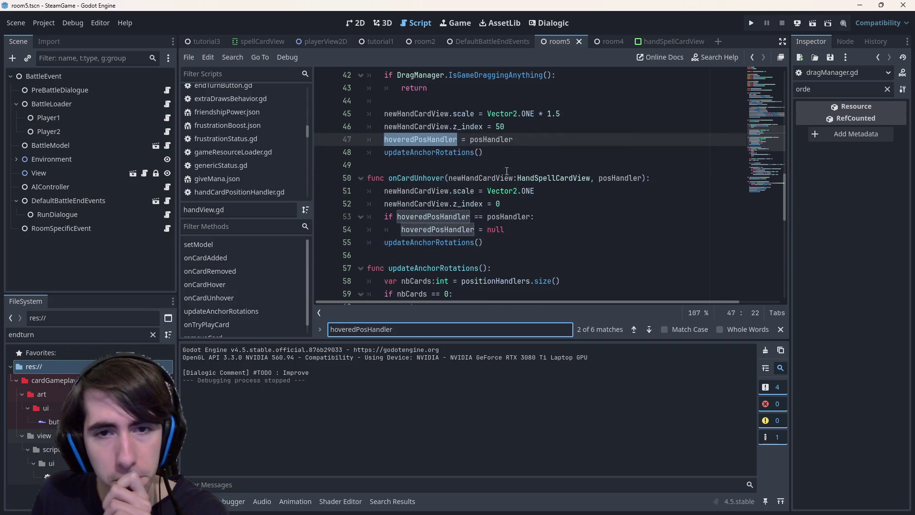
pyautogui.scroll(2, 504, 172)
pyautogui.scroll(-3, 504, 172)
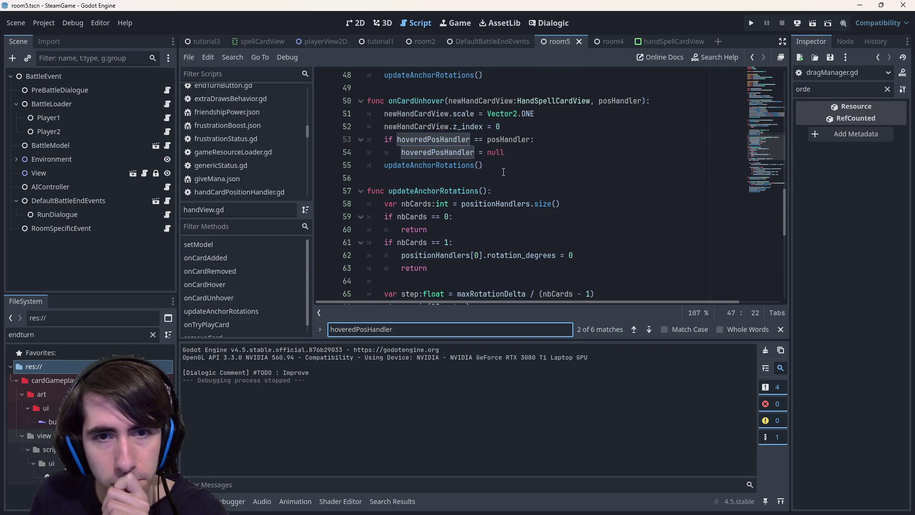
pyautogui.scroll(2, 503, 172)
pyautogui.scroll(-10, 504, 172)
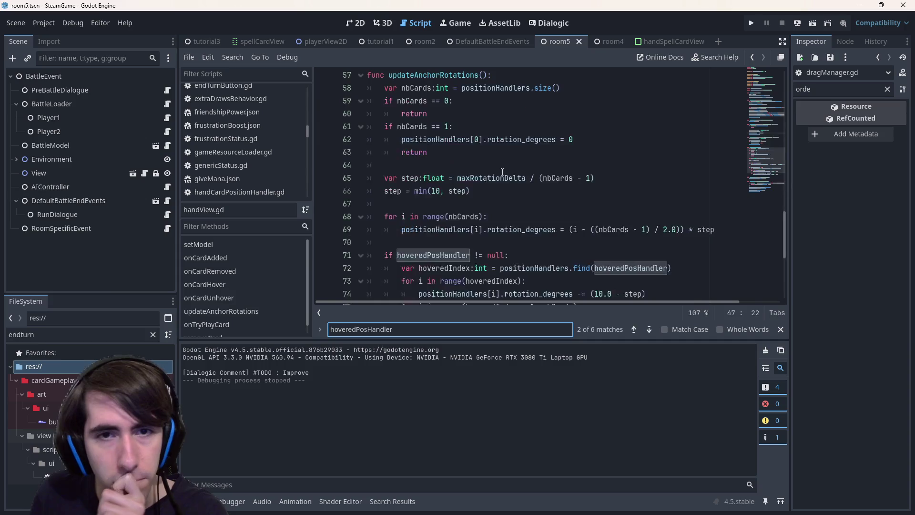
pyautogui.scroll(10, 502, 172)
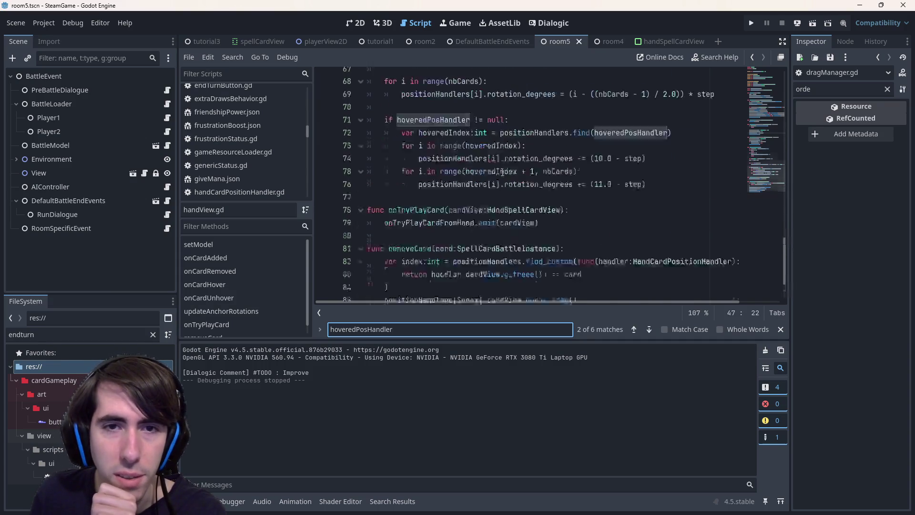
pyautogui.scroll(3, 503, 172)
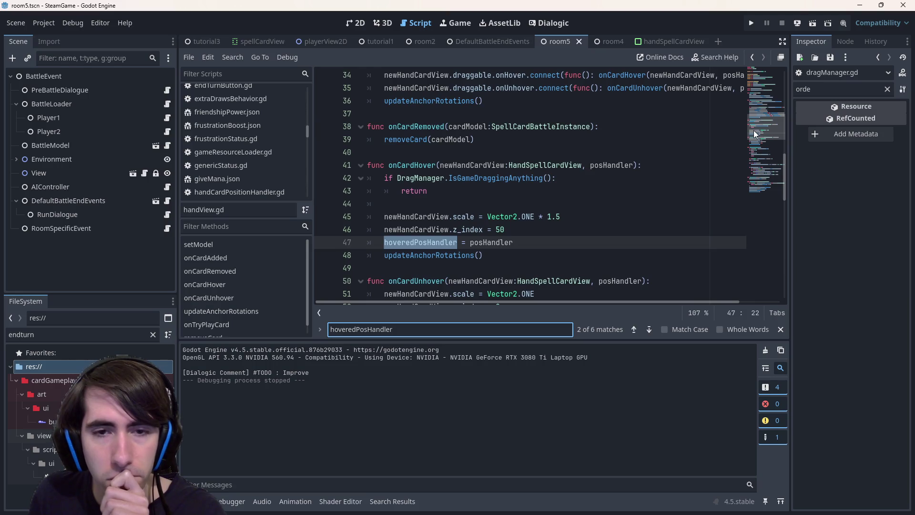
pyautogui.moveTo(753, 134)
pyautogui.mouseDown()
pyautogui.moveTo(733, 100)
pyautogui.moveTo(728, 133)
pyautogui.moveTo(717, 130)
pyautogui.moveTo(710, 95)
pyautogui.mouseUp()
pyautogui.doubleClick(454, 135)
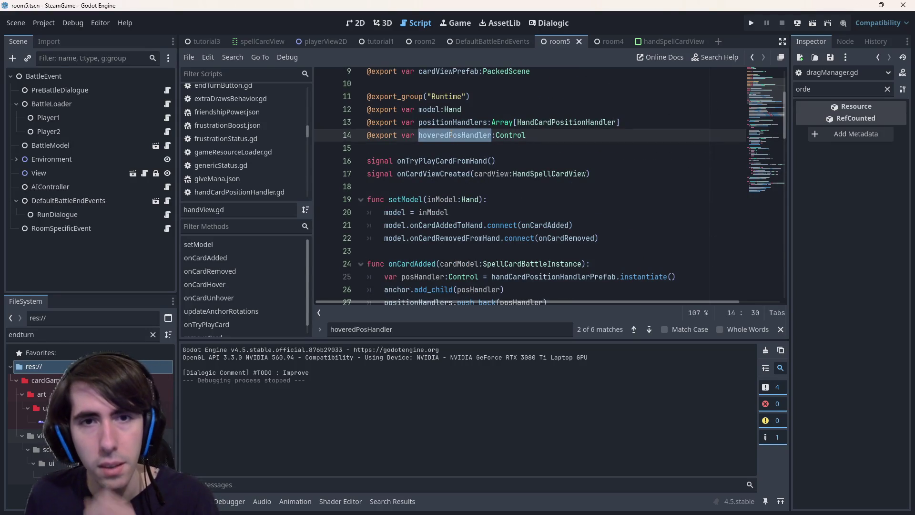
pyautogui.scroll(-4, 508, 182)
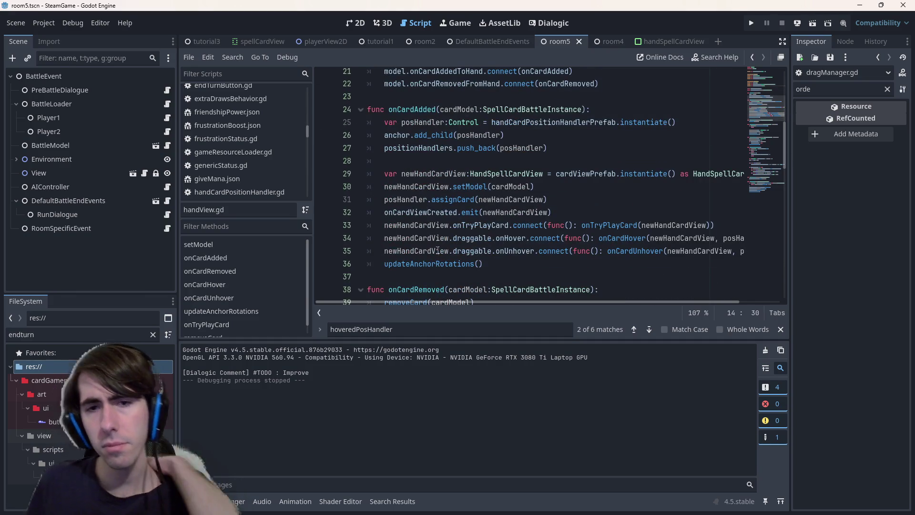
pyautogui.moveTo(384, 238); pyautogui.dragTo(529, 238)
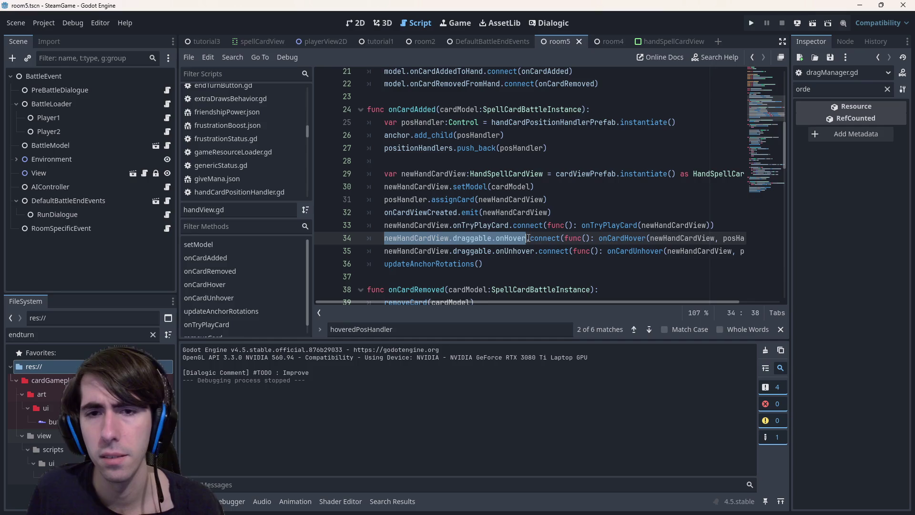
pyautogui.hotkey('ctrl', 'c')
pyautogui.click(385, 263)
pyautogui.hotkey('ctrl', 'shift', 'Return')
pyautogui.hotkey('ctrl', 'v')
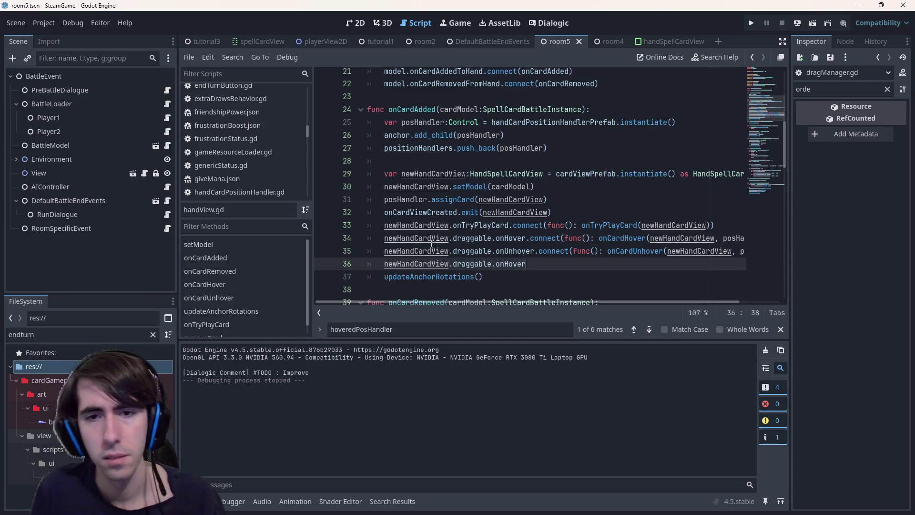
pyautogui.press('BackSpace')
pyautogui.press('BackSpace')
pyautogui.press('BackSpace')
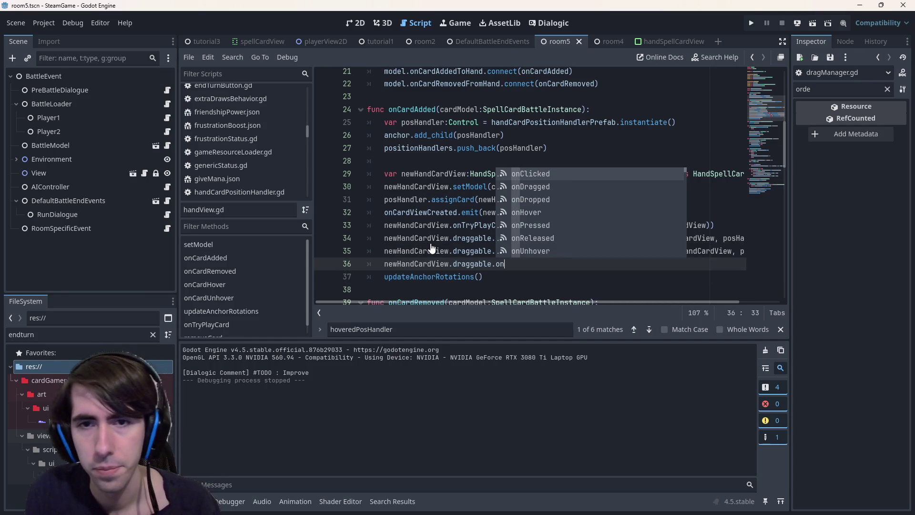
pyautogui.write('Drag')
pyautogui.press('Return')
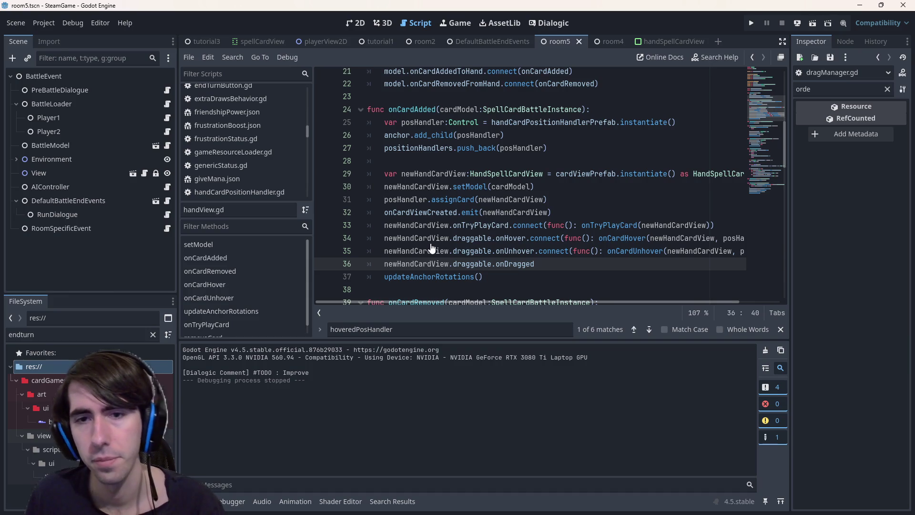
# Complete line 36 with the copied connect call, rename its callback to onCardDrag, and save
pyautogui.scroll(-3, 432, 248)
pyautogui.scroll(2, 436, 241)
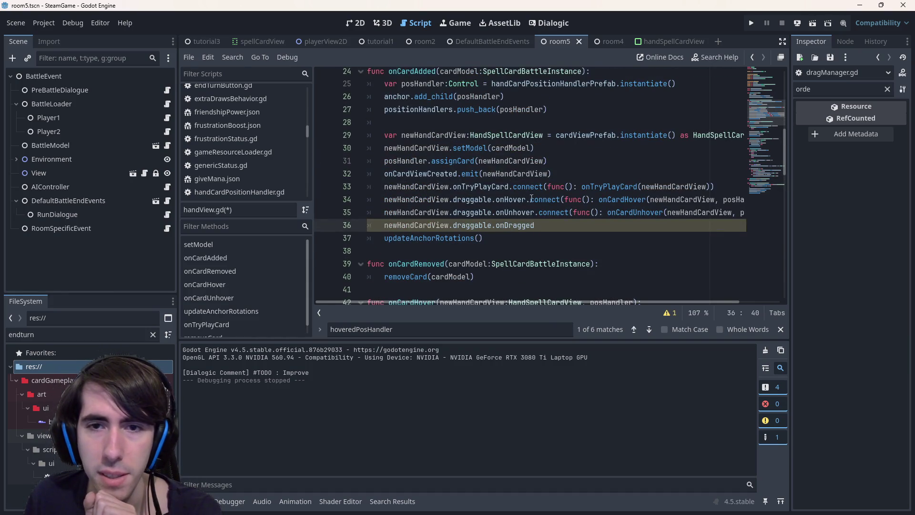
pyautogui.moveTo(527, 200); pyautogui.dragTo(752, 201)
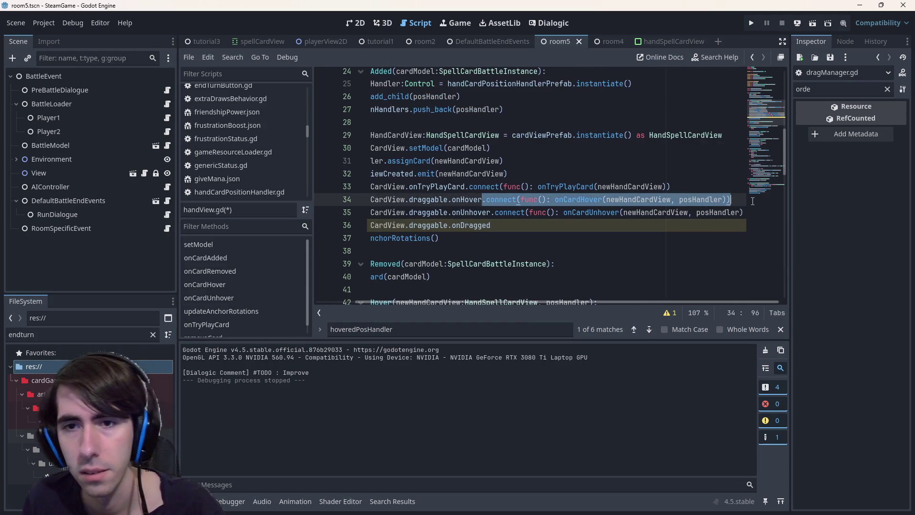
pyautogui.hotkey('ctrl', 'c')
pyautogui.click(591, 222)
pyautogui.hotkey('ctrl', 'v')
pyautogui.doubleClick(596, 222)
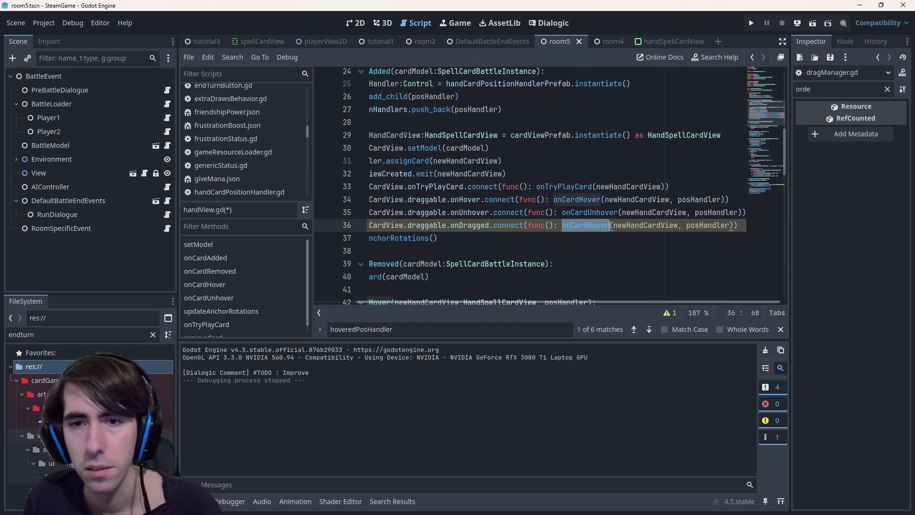
pyautogui.write('onCardDrag')
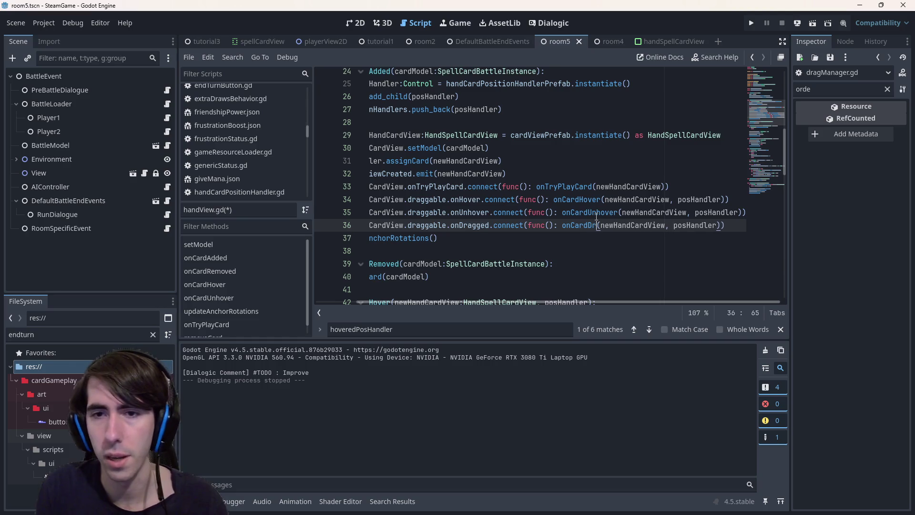
pyautogui.hotkey('ctrl', 's')
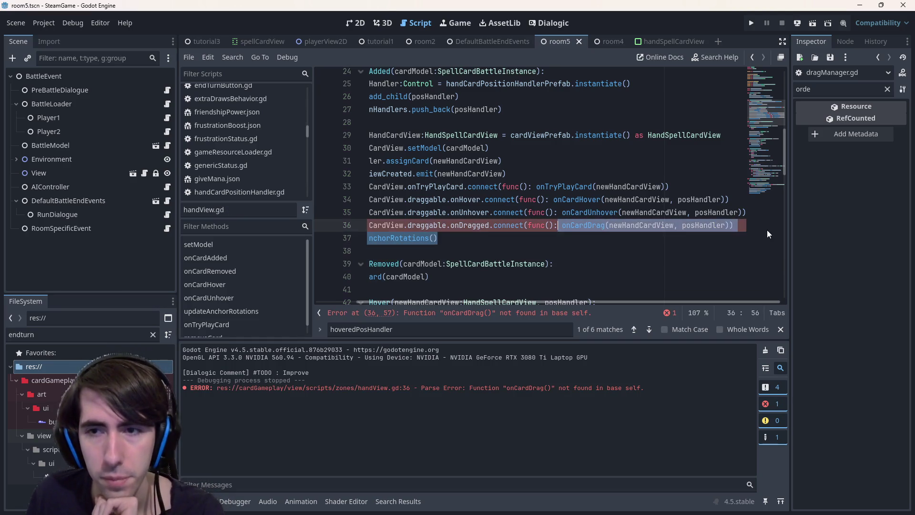
# Change line 36's callback from onCardDrag back to the existing onCardHover
pyautogui.click(739, 224)
pyautogui.scroll(-2, 454, 187)
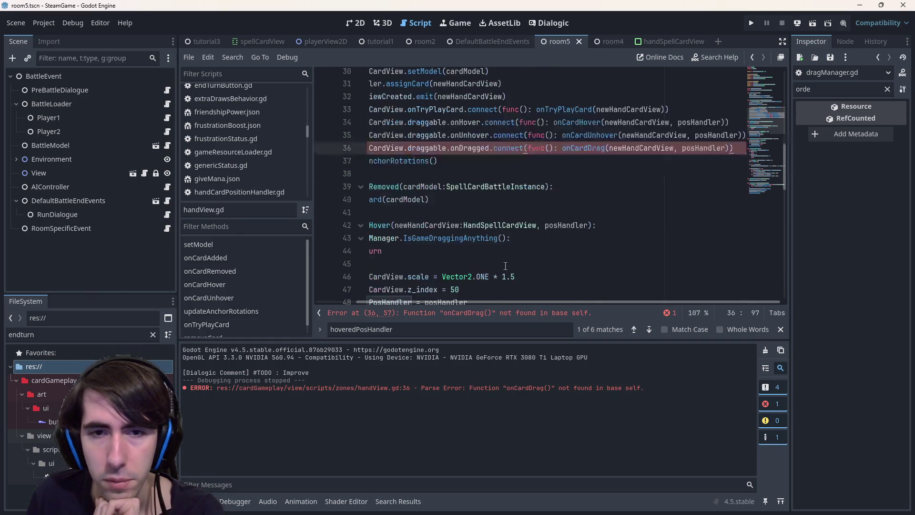
pyautogui.click(454, 187)
pyautogui.scroll(-2, 454, 187)
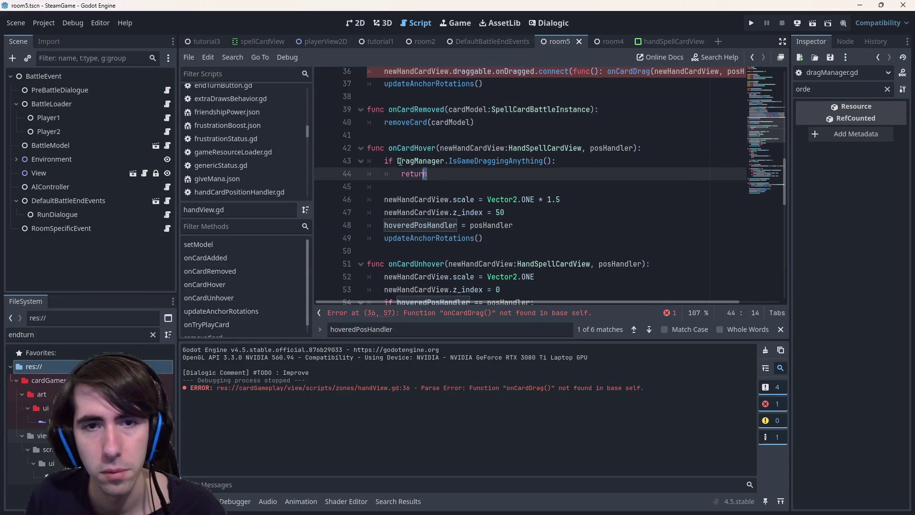
pyautogui.click(411, 251)
pyautogui.press('Return')
pyautogui.press('Return')
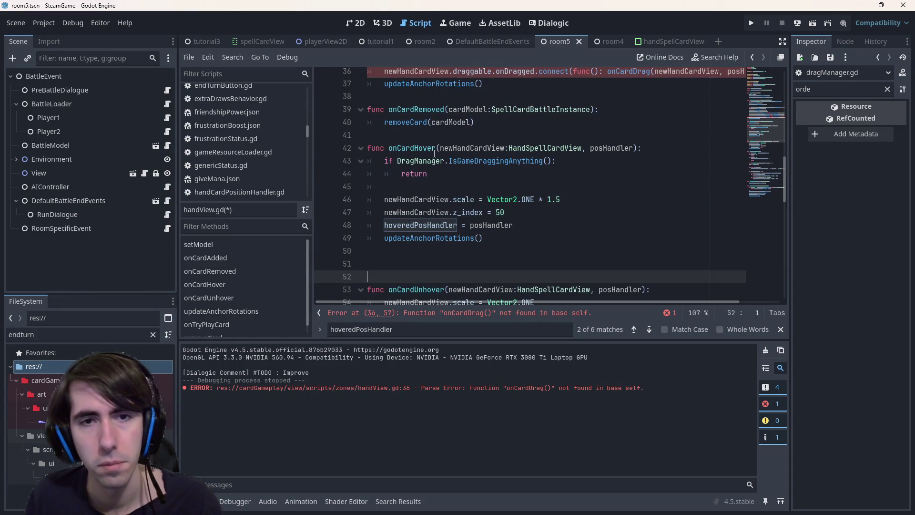
pyautogui.press('BackSpace')
pyautogui.press('BackSpace')
pyautogui.click(406, 148)
pyautogui.hotkey('ctrl', 's')
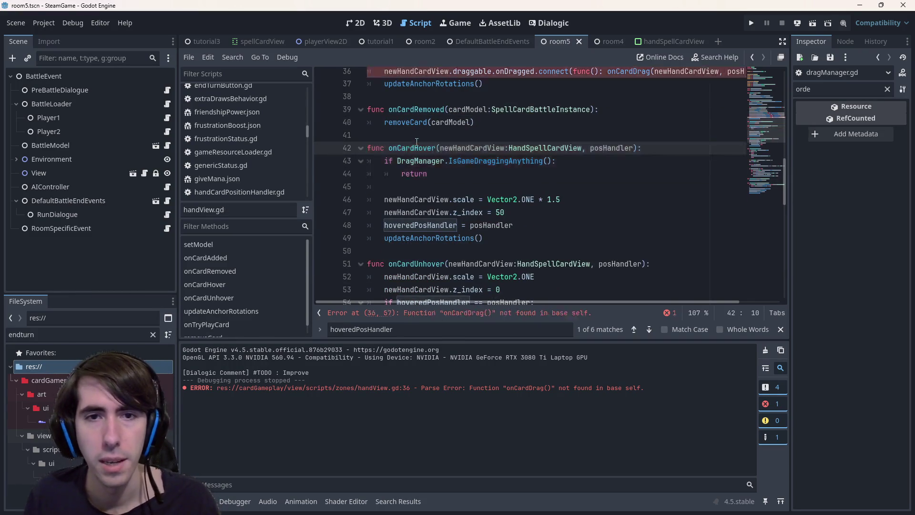
pyautogui.doubleClick(412, 148)
pyautogui.scroll(2, 607, 143)
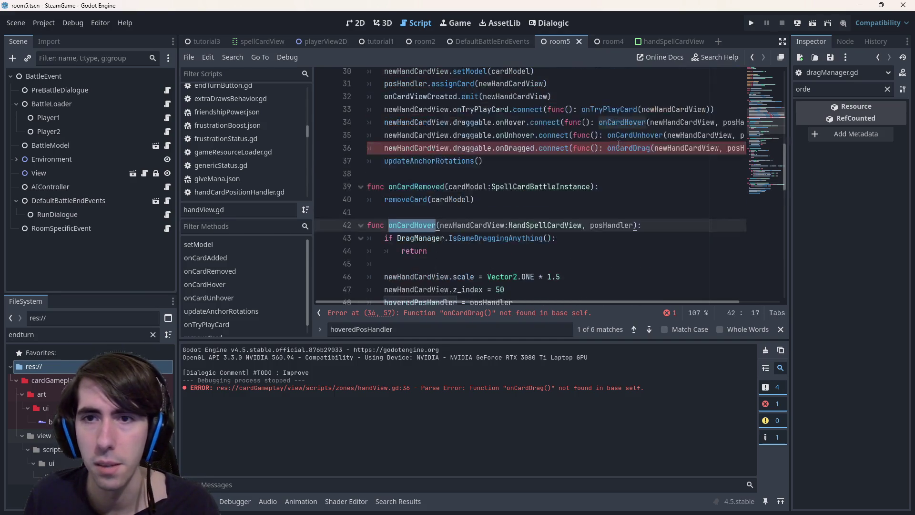
pyautogui.doubleClick(626, 148)
pyautogui.scroll(-1, 626, 148)
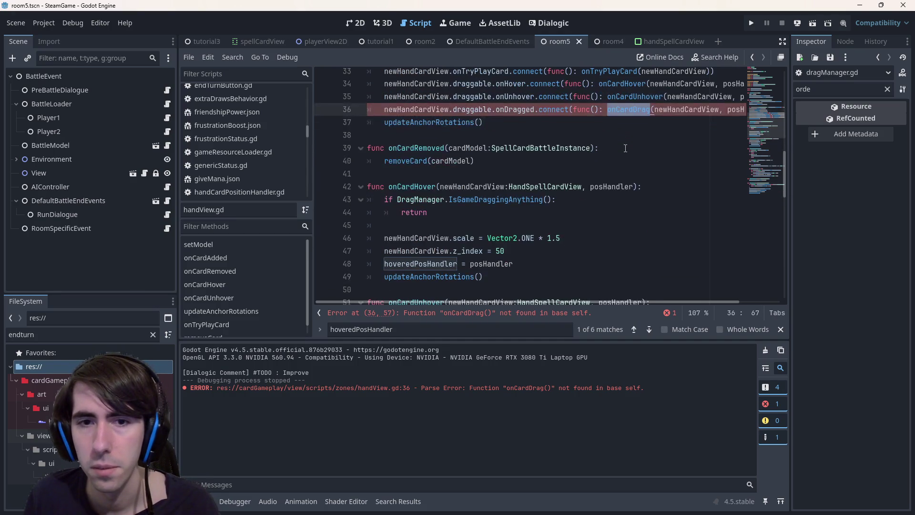
pyautogui.scroll(1, 625, 148)
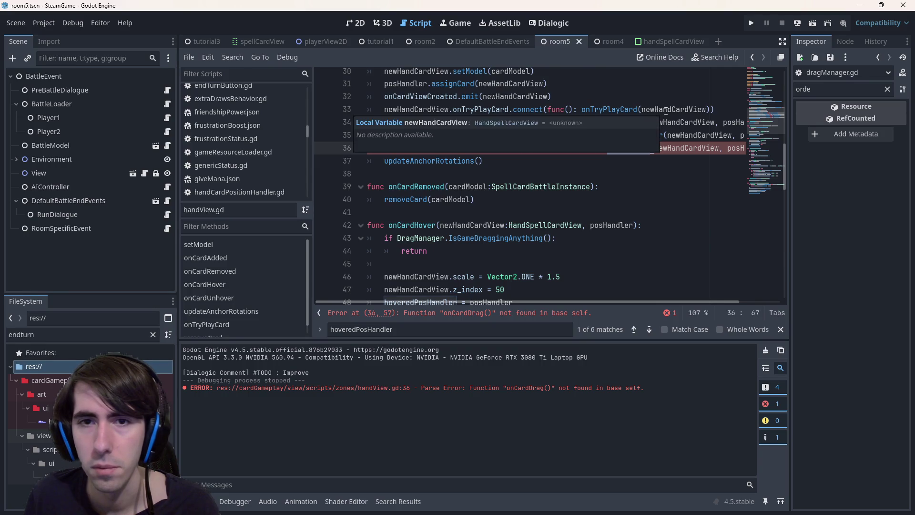
pyautogui.hotkey('ctrl', 'v')
# Duplicate the onDragged connection line as a new line 37
pyautogui.moveTo(385, 148); pyautogui.dragTo(777, 148)
pyautogui.hotkey('ctrl', 'c')
pyautogui.press('End')
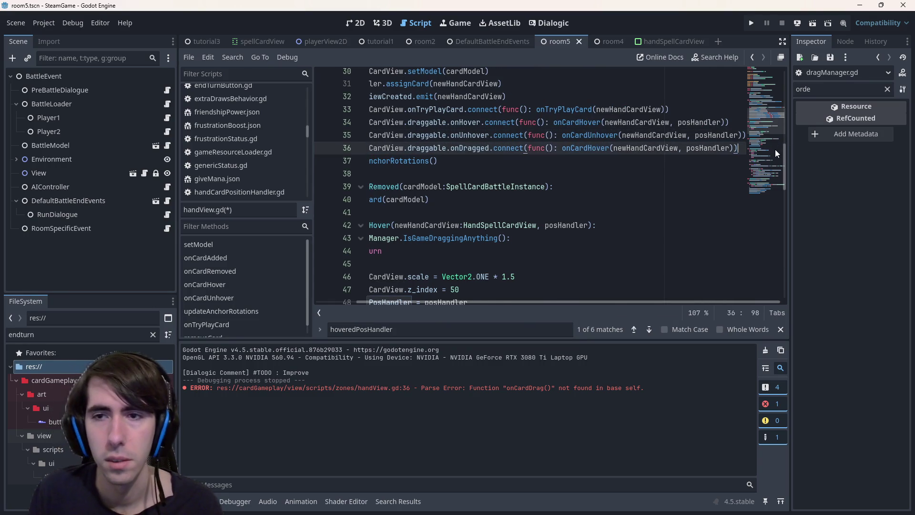
pyautogui.press('Return')
pyautogui.hotkey('ctrl', 'v')
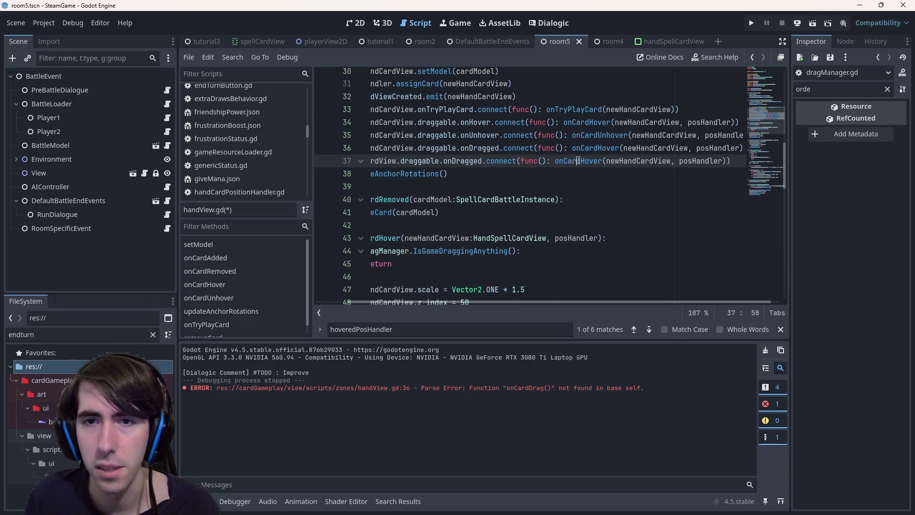
# Make line 37 connect draggable.onDropped to onCardUnhover, and save
pyautogui.doubleClick(475, 135)
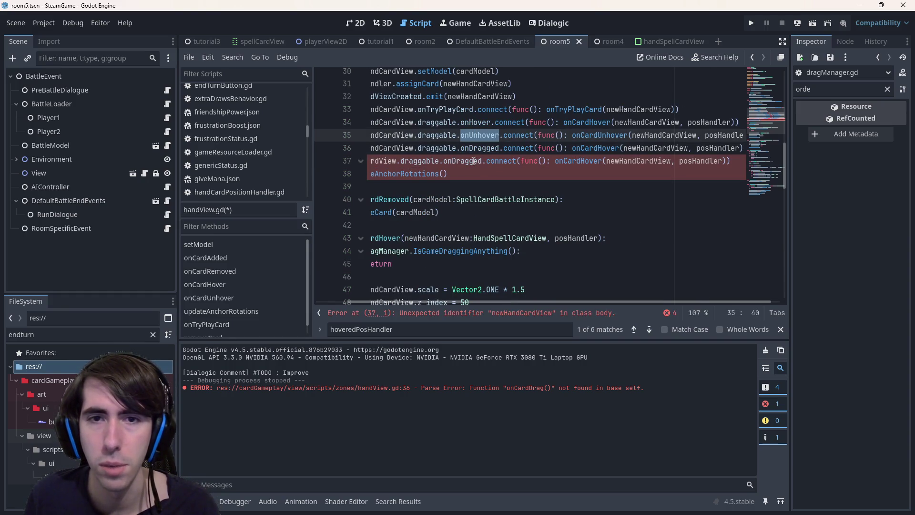
pyautogui.hotkey('ctrl', 'c')
pyautogui.doubleClick(572, 161)
pyautogui.hotkey('ctrl', 'v')
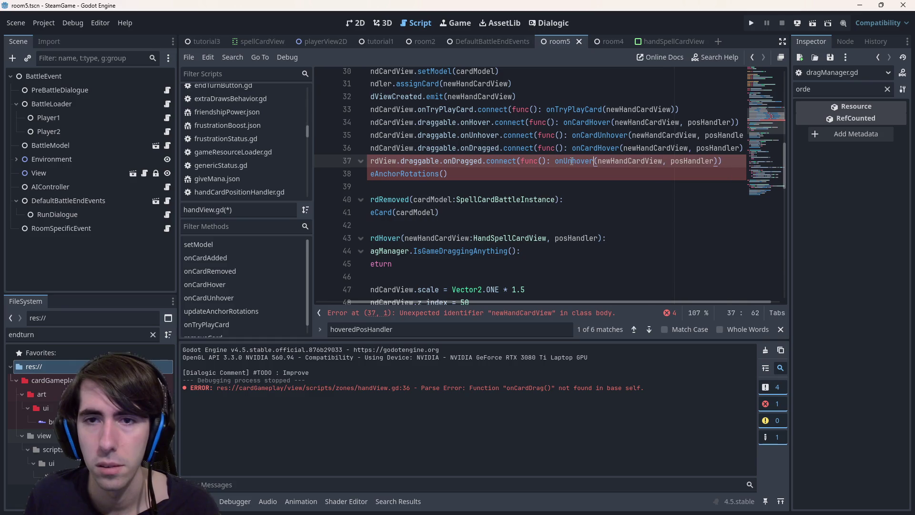
pyautogui.doubleClick(600, 135)
pyautogui.hotkey('ctrl', 'c')
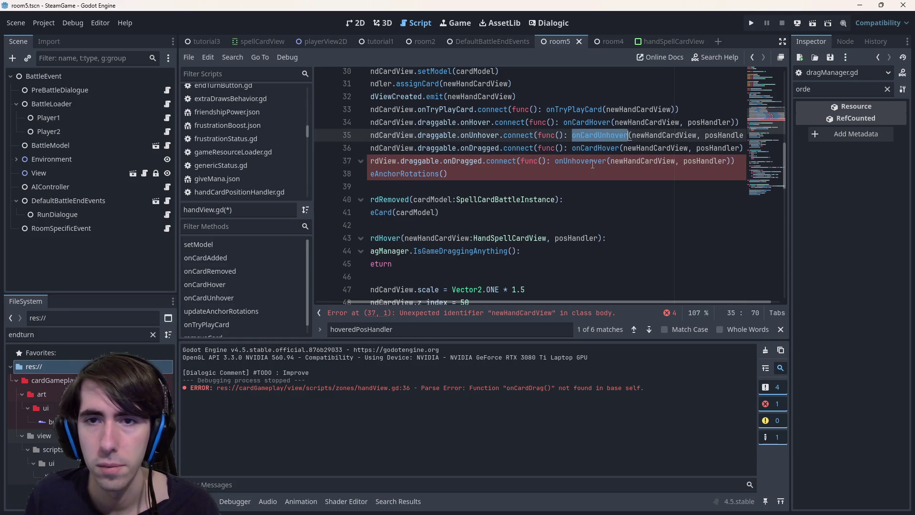
pyautogui.doubleClick(574, 161)
pyautogui.hotkey('ctrl', 'v')
pyautogui.click(473, 161)
pyautogui.doubleClick(473, 161)
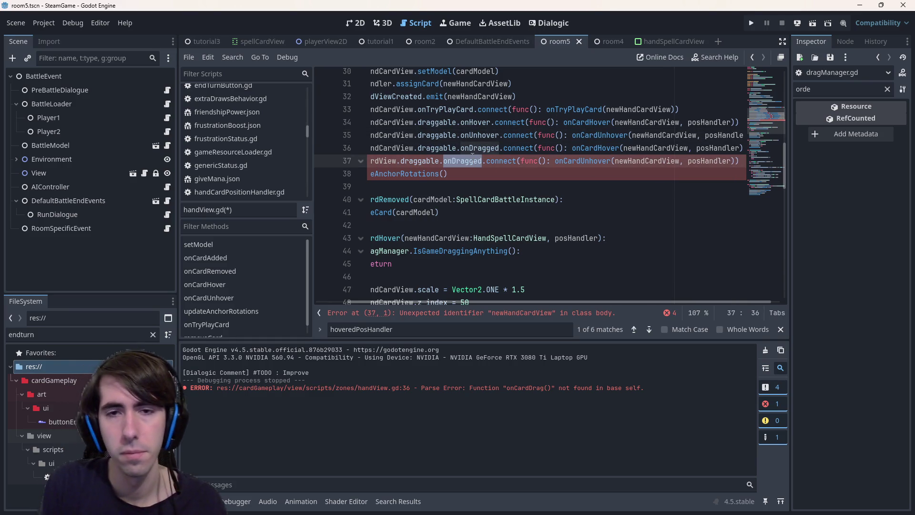
pyautogui.write('onD')
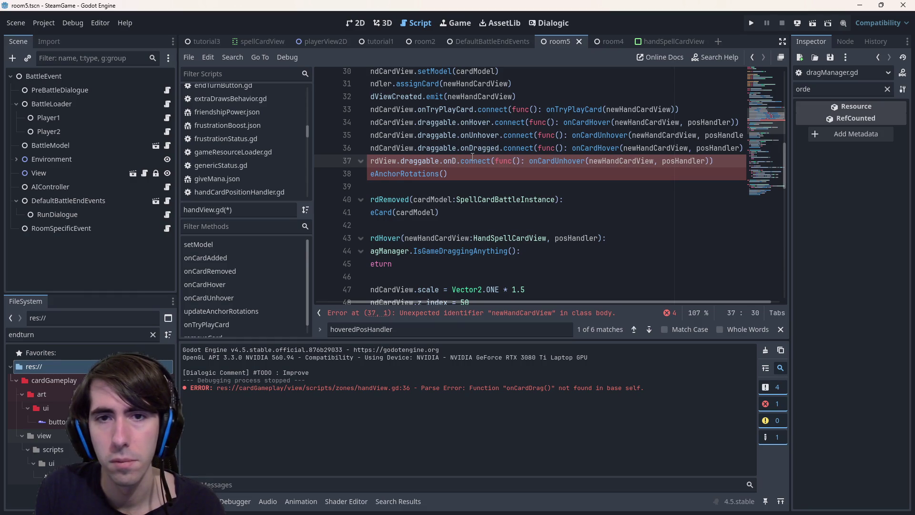
pyautogui.write('ropped')
pyautogui.hotkey('ctrl', 's')
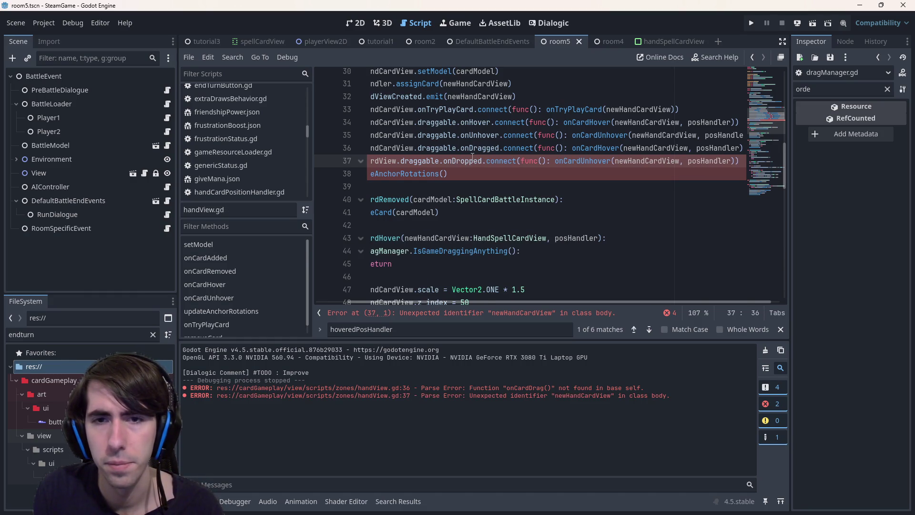
# Indent line 37 to clear the parse error, save, and launch the game with F5
pyautogui.click(535, 316)
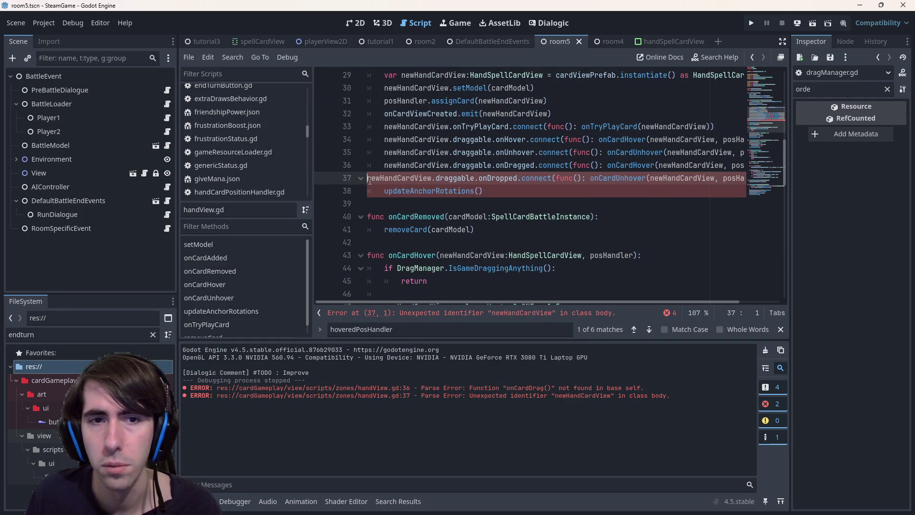
pyautogui.press('Tab')
pyautogui.hotkey('ctrl', 's')
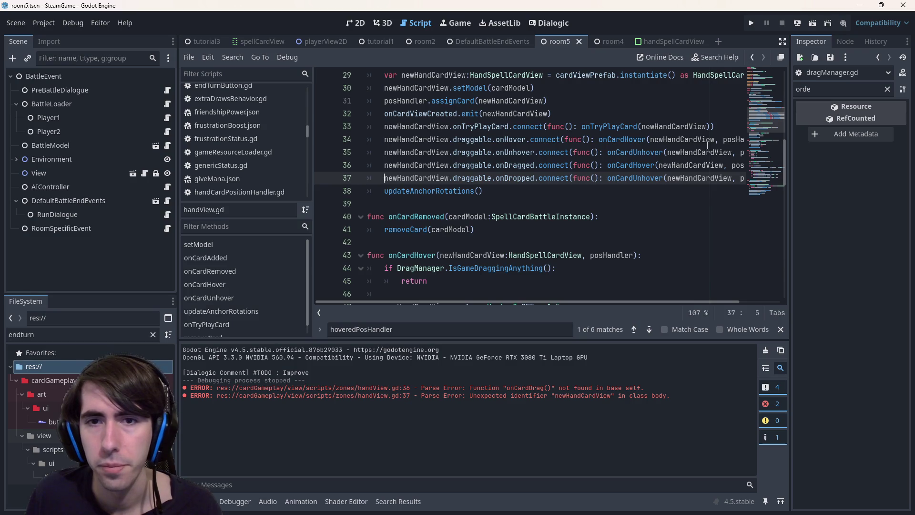
pyautogui.press('F5')
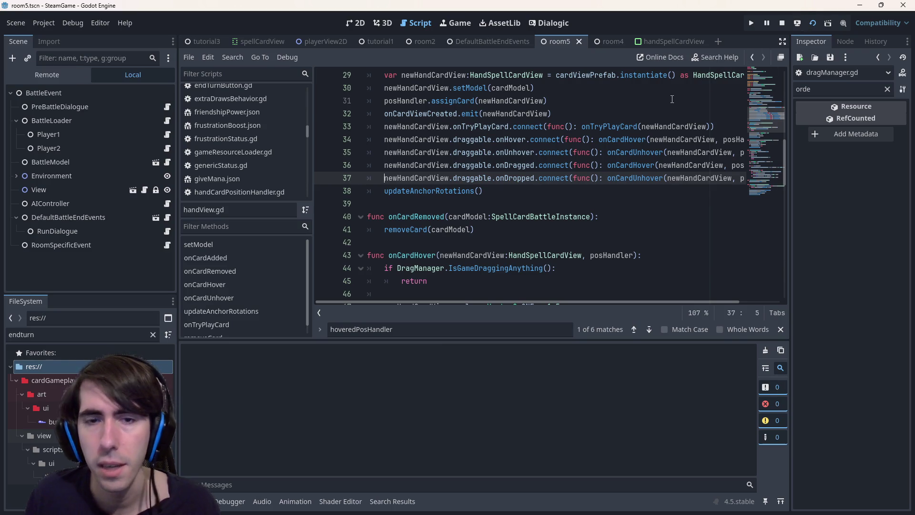
# Click through the opening dialogue to start the battle
pyautogui.scroll(-3, 616, 199)
pyautogui.scroll(-2, 613, 197)
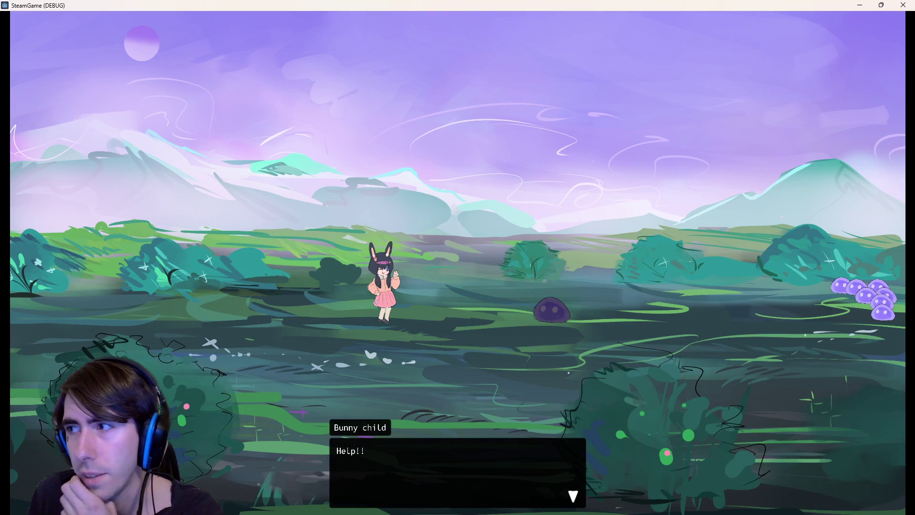
pyautogui.click(494, 233)
pyautogui.click(484, 242)
pyautogui.click(485, 242)
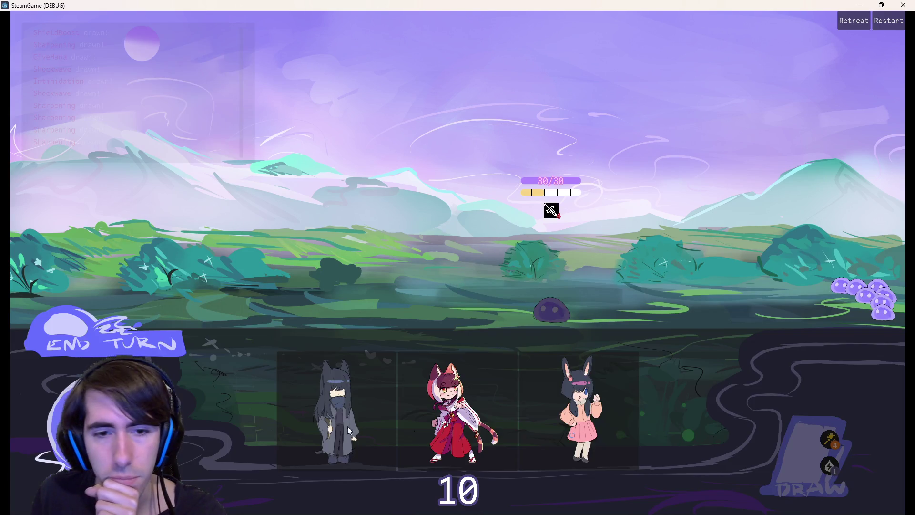
# Place the dark knight and red fighter, play Give Mana on the knight, and draw cards
pyautogui.moveTo(347, 426); pyautogui.dragTo(373, 336)
pyautogui.moveTo(419, 410); pyautogui.dragTo(269, 276)
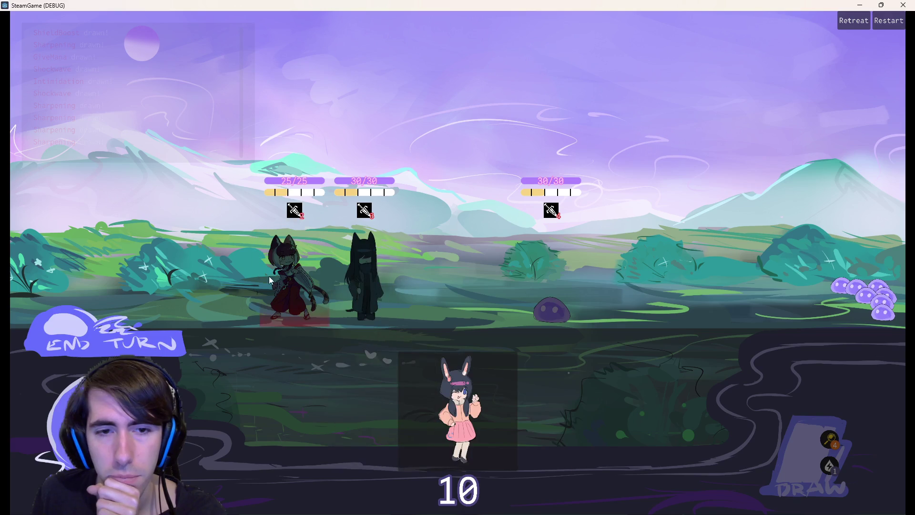
pyautogui.moveTo(656, 436)
pyautogui.mouseDown()
pyautogui.moveTo(596, 384)
pyautogui.moveTo(374, 288)
pyautogui.mouseUp()
pyautogui.click(808, 465)
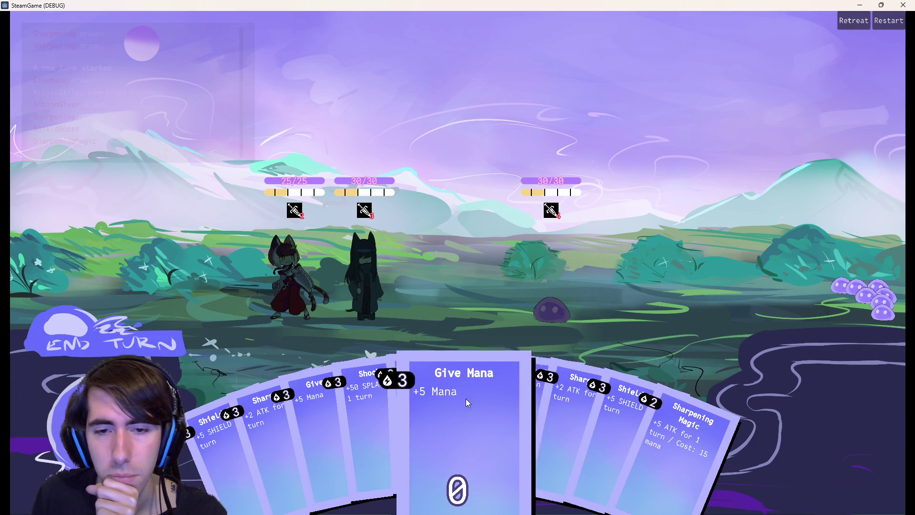
# Close the game and review the onDragged connection in handView.gd
pyautogui.click(903, 4)
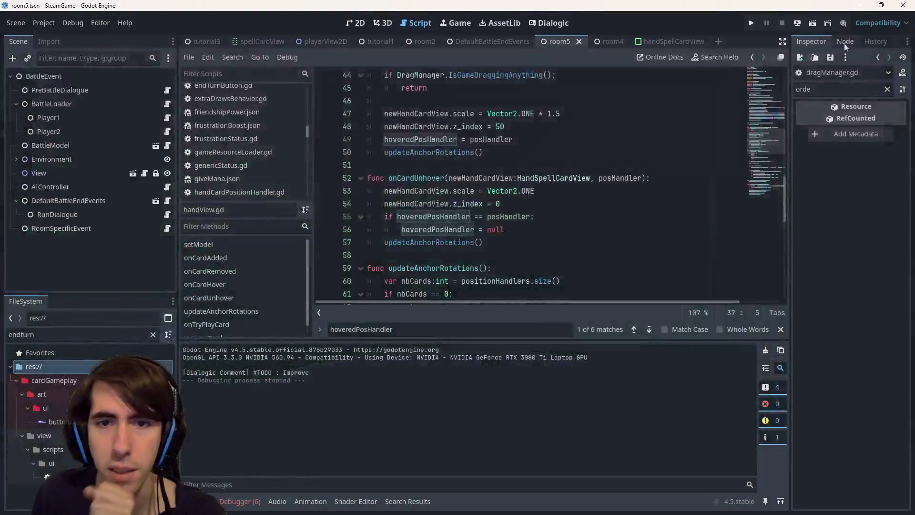
pyautogui.scroll(2, 535, 228)
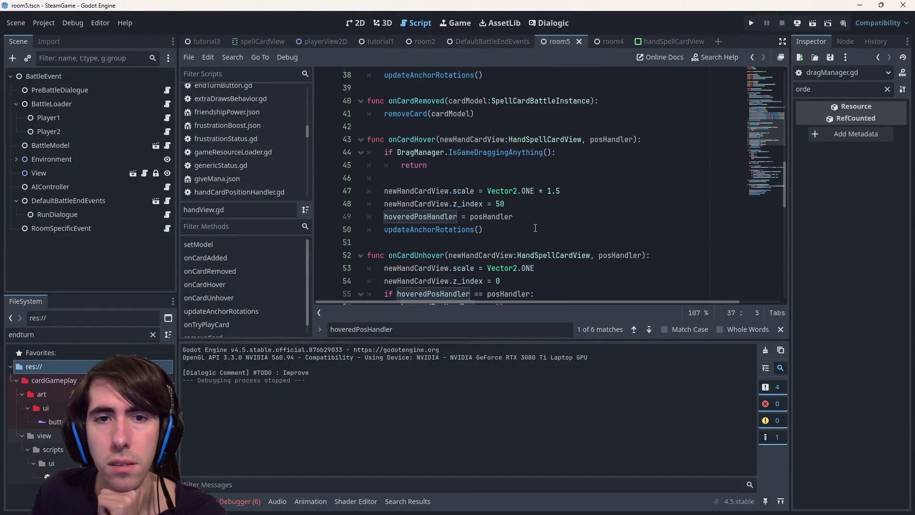
pyautogui.scroll(-3, 535, 228)
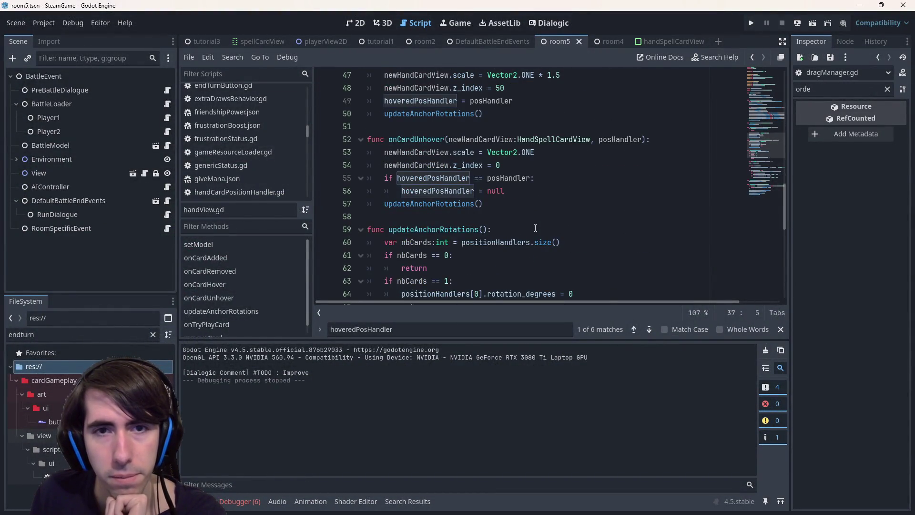
pyautogui.scroll(-1, 536, 228)
pyautogui.scroll(5, 536, 228)
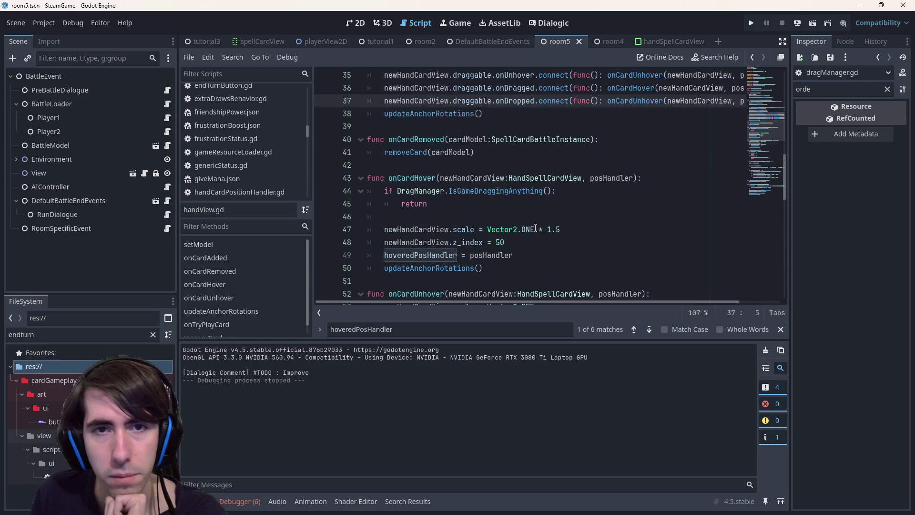
pyautogui.scroll(1, 535, 229)
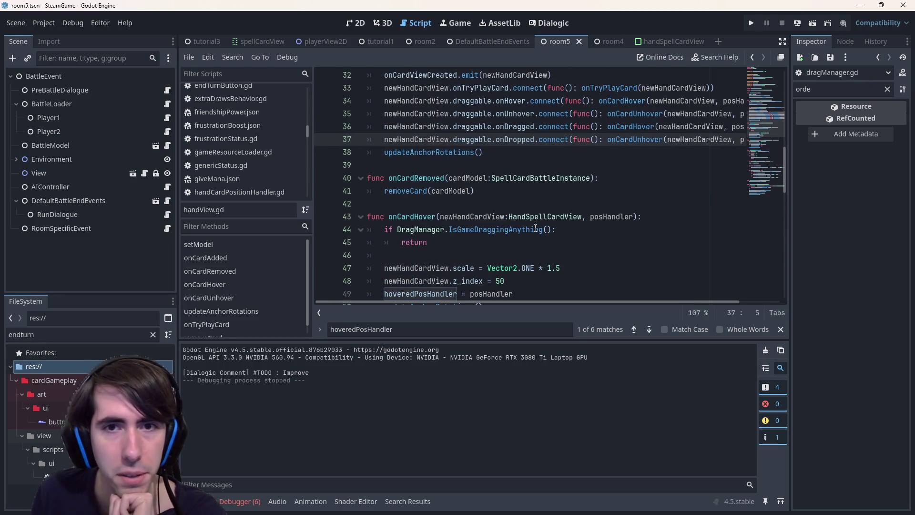
pyautogui.scroll(2, 535, 229)
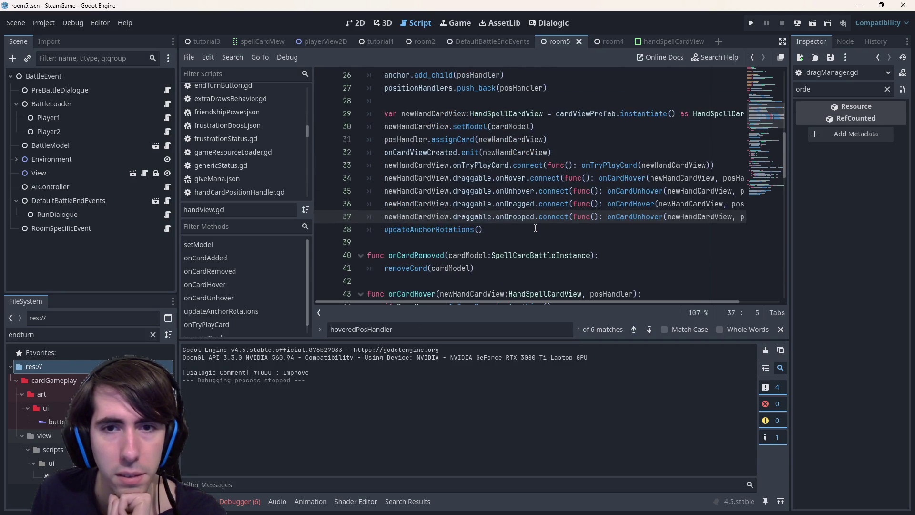
pyautogui.scroll(-2, 535, 229)
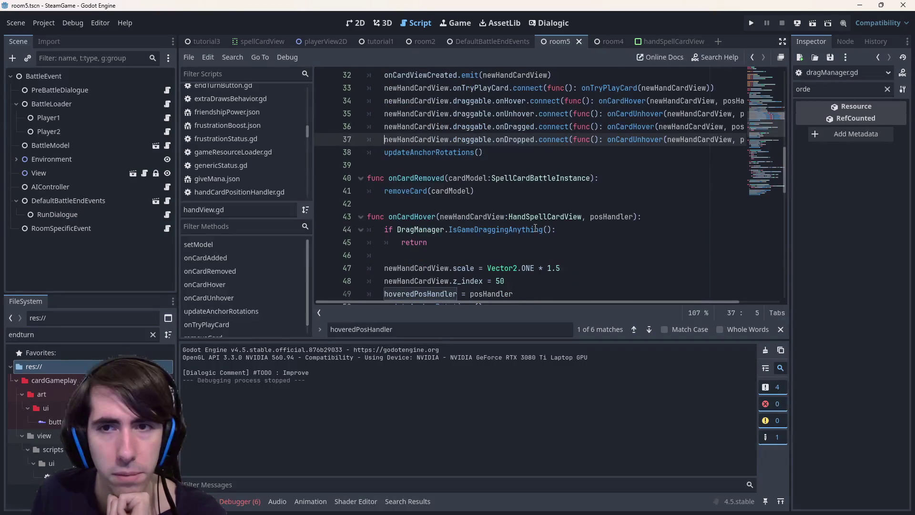
pyautogui.doubleClick(642, 128)
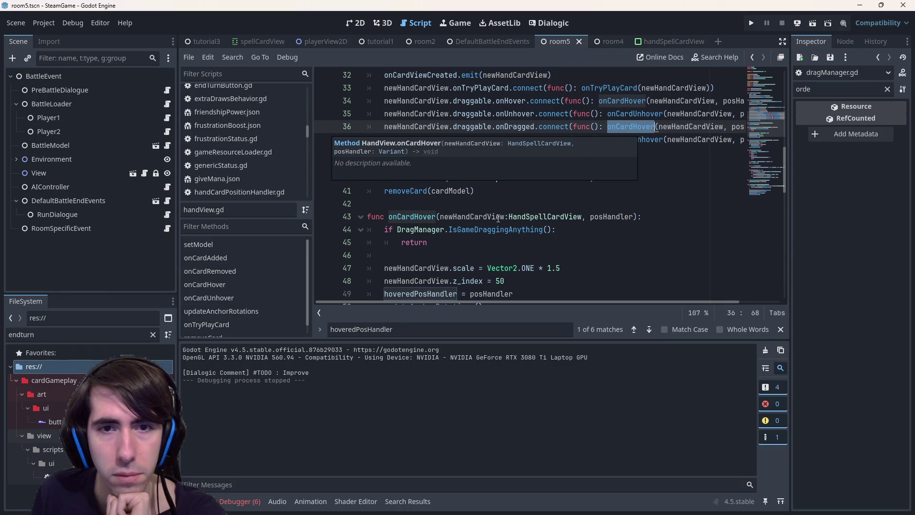
# Add 'and !DragManager.IsCurrentlyDragged(newHandCardView)' to line 44's guard, comment out the old if, save, and rerun
pyautogui.scroll(-1, 438, 205)
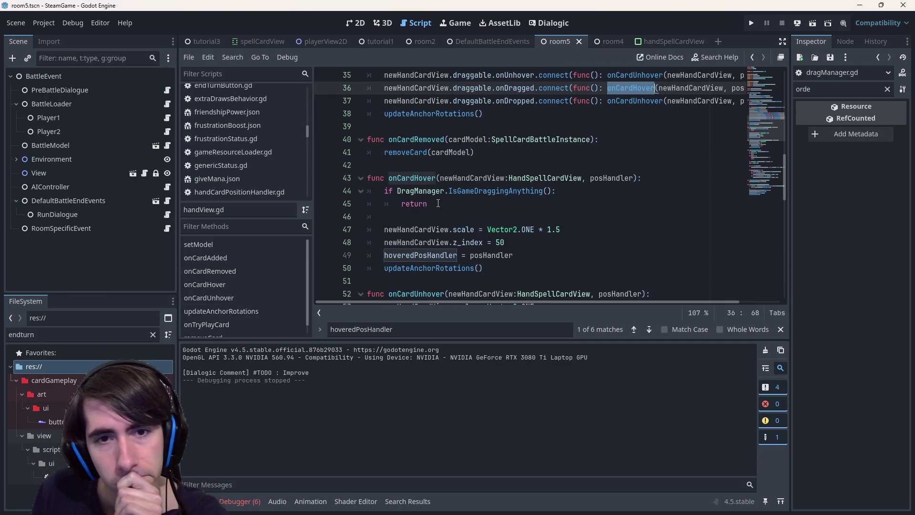
pyautogui.scroll(-1, 438, 203)
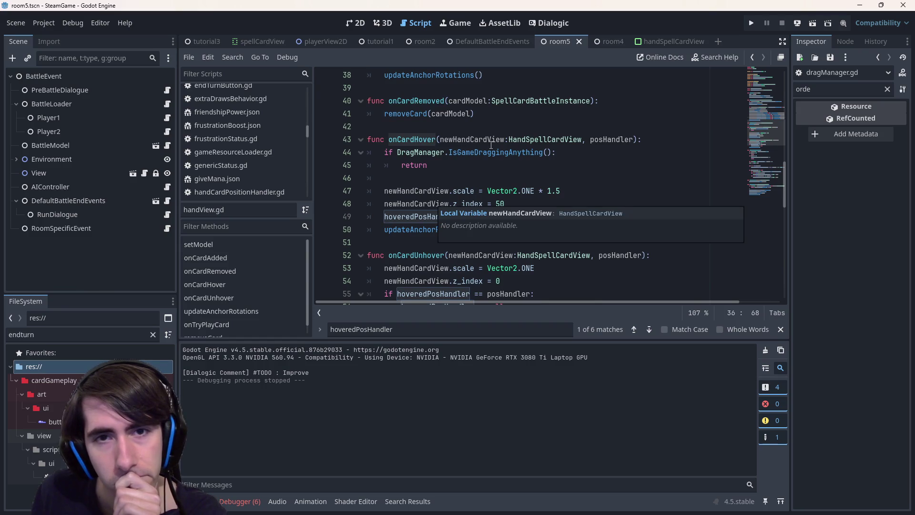
pyautogui.scroll(1, 491, 144)
pyautogui.hotkey('ctrl', 'z')
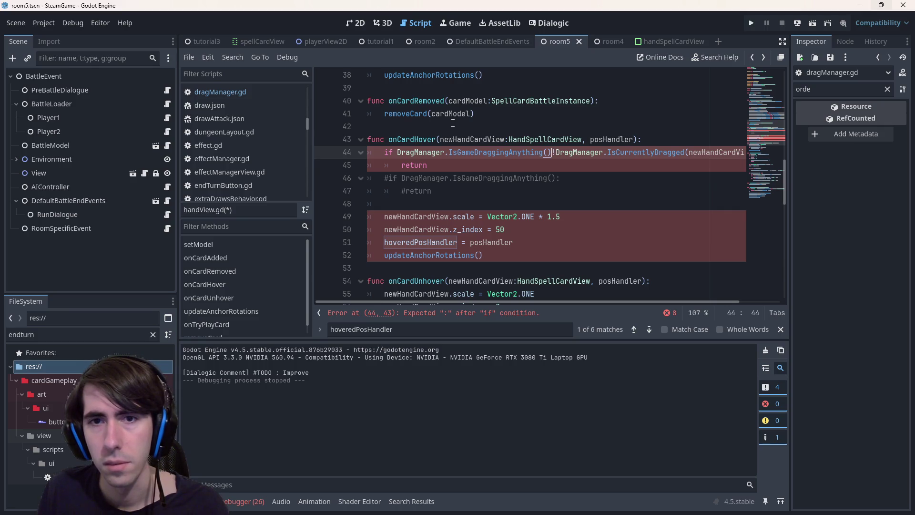
pyautogui.write('and')
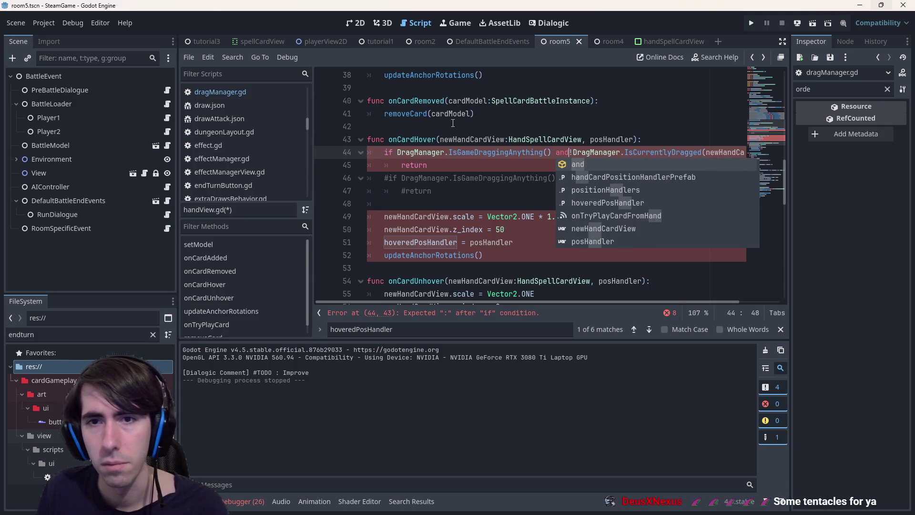
pyautogui.hotkey('ctrl', 's')
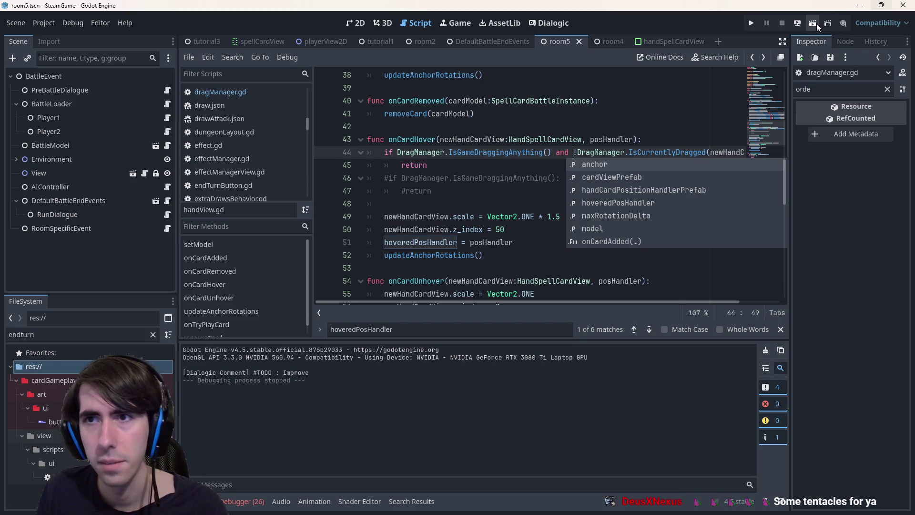
pyautogui.click(816, 24)
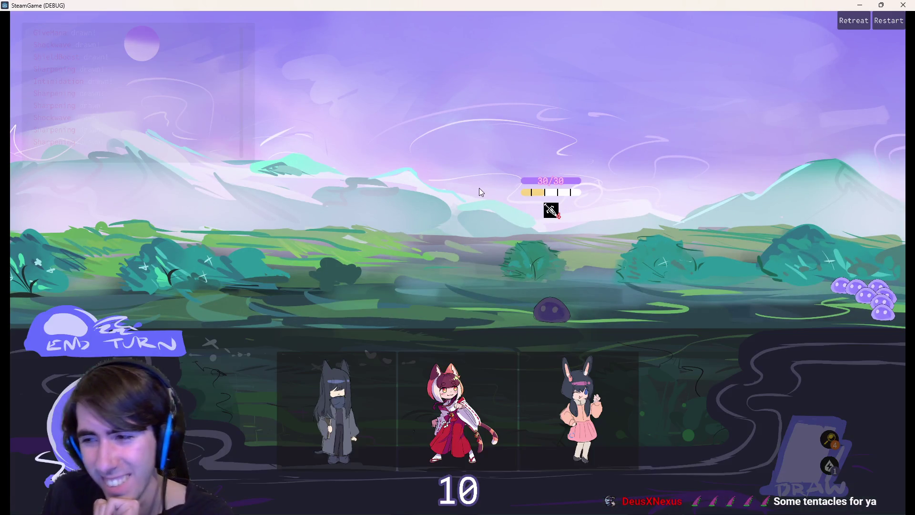
# Start the battle, place the fox, drag Give Mana out and back, draw cards, then close the game
pyautogui.click(374, 375)
pyautogui.click(390, 351)
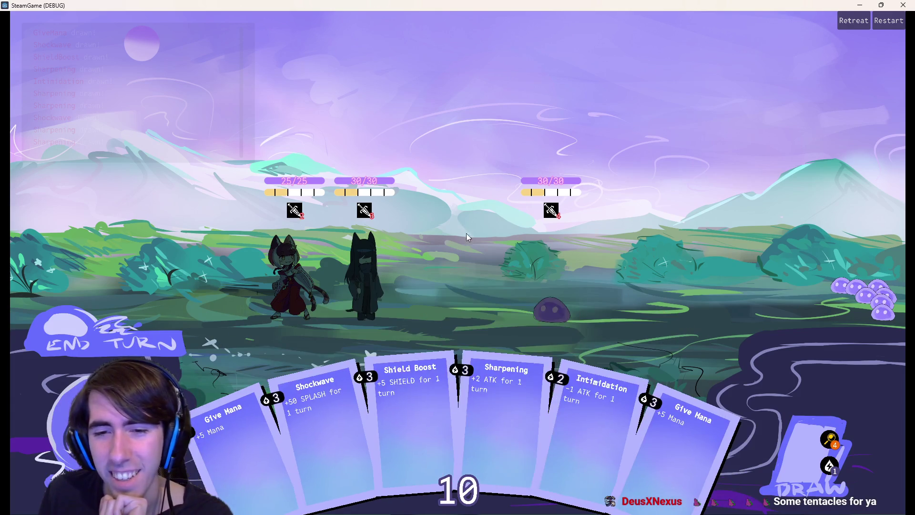
pyautogui.moveTo(667, 448)
pyautogui.mouseDown()
pyautogui.moveTo(491, 391)
pyautogui.moveTo(362, 295)
pyautogui.moveTo(515, 404)
pyautogui.moveTo(668, 421)
pyautogui.mouseUp()
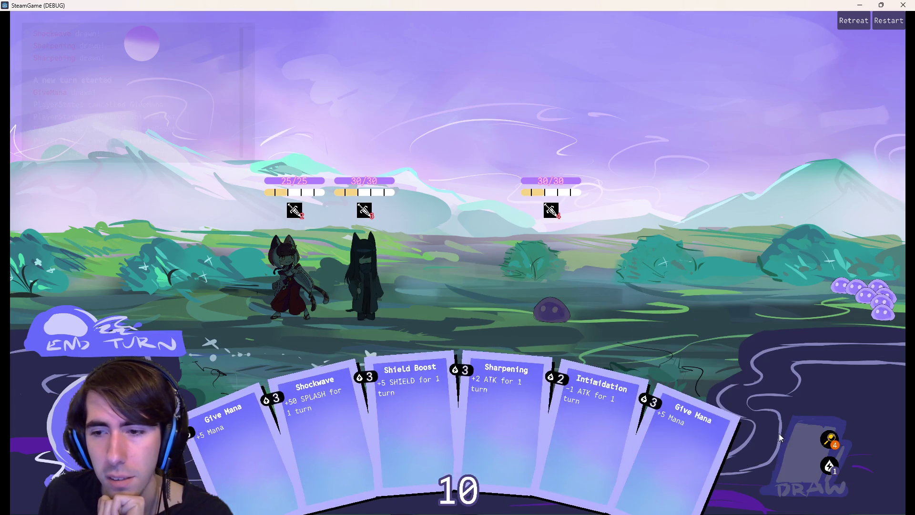
pyautogui.click(814, 459)
pyautogui.click(813, 459)
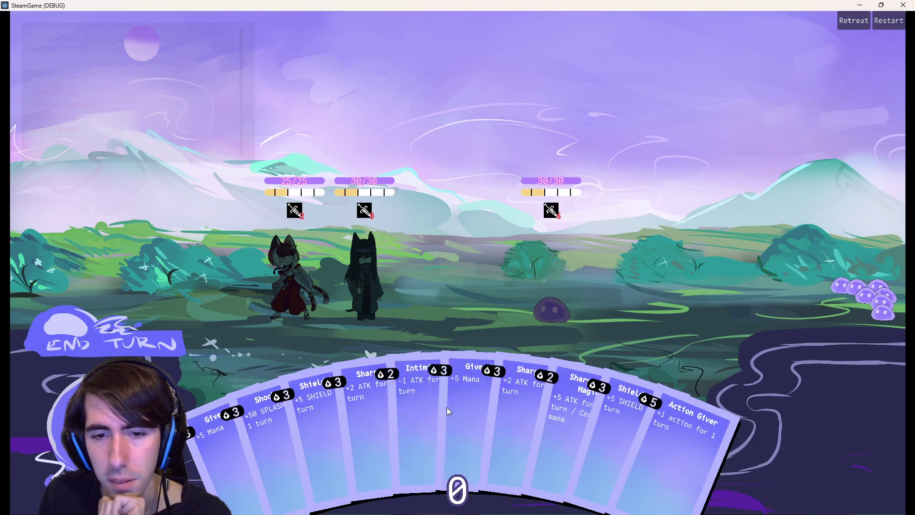
pyautogui.click(902, 5)
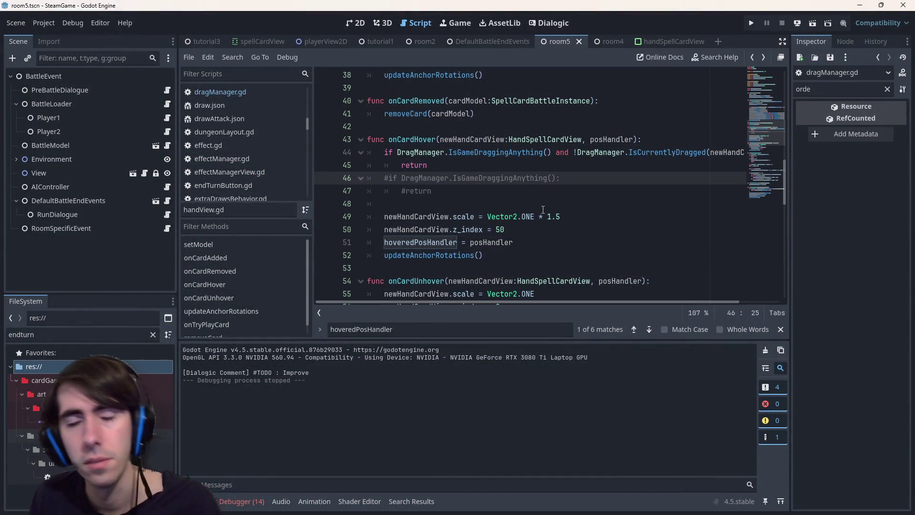
pyautogui.hotkey('ctrl', 'z')
pyautogui.write('and')
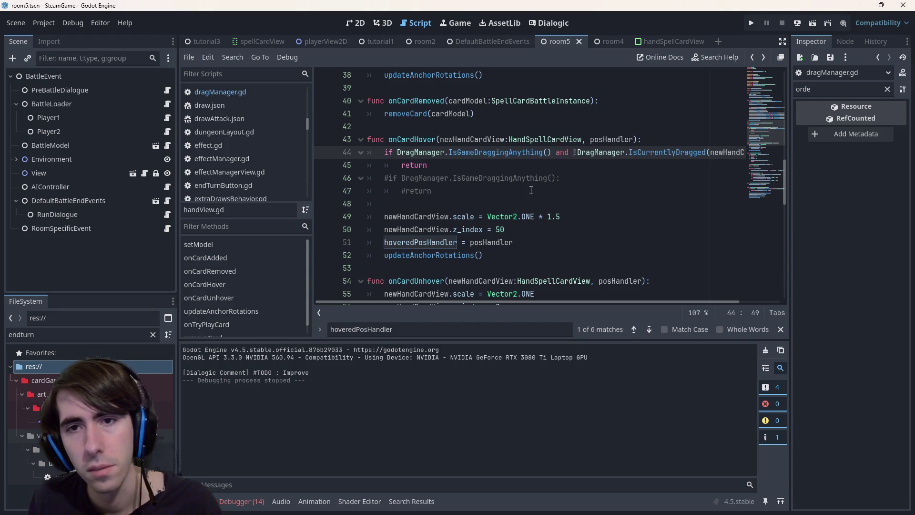
pyautogui.hotkey('ctrl', 'BackSpace')
pyautogui.hotkey('ctrl', 'BackSpace')
pyautogui.hotkey('ctrl', 'BackSpace')
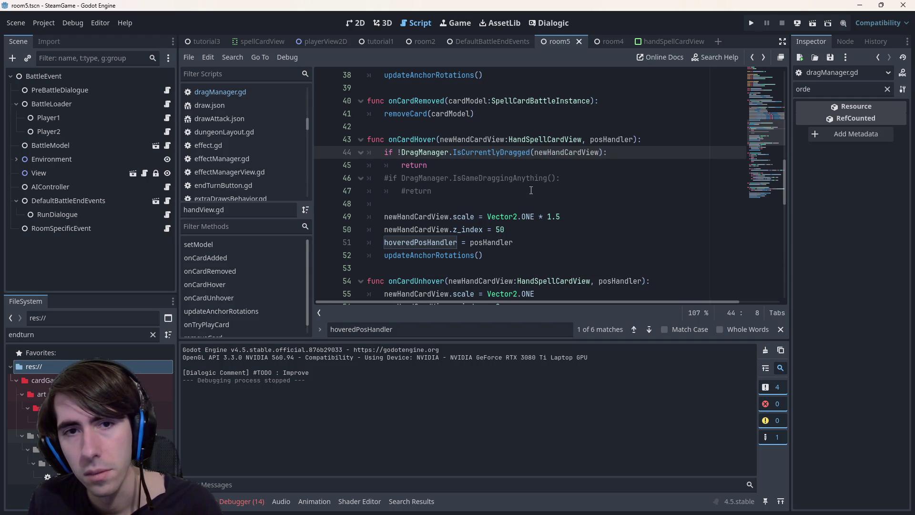
pyautogui.press('Delete')
pyautogui.press('End')
pyautogui.hotkey('ctrl', 'BackSpace')
pyautogui.hotkey('ctrl', 'BackSpace')
pyautogui.hotkey('ctrl', 'BackSpace')
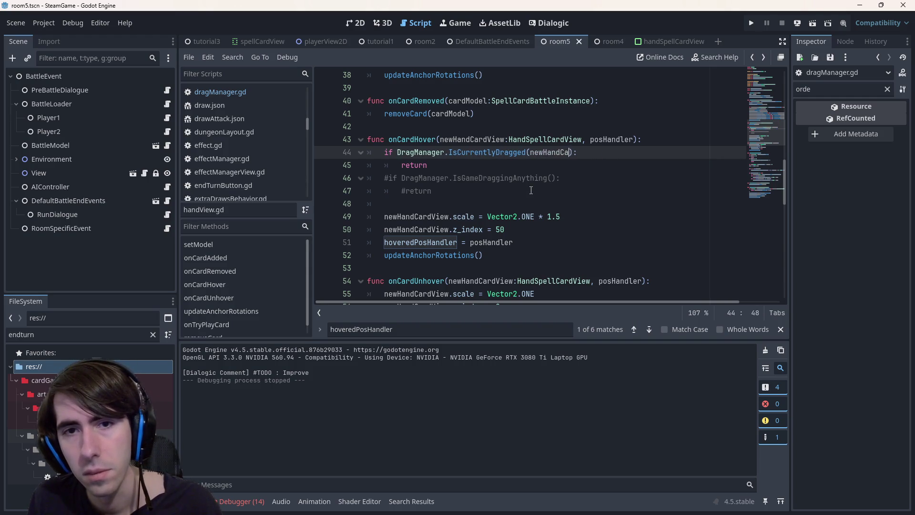
pyautogui.hotkey('ctrl', 'shift', 'k')
pyautogui.write('if DragManager.IsGameDraggingAnything(): \t\treturn')
pyautogui.hotkey('ctrl', 's')
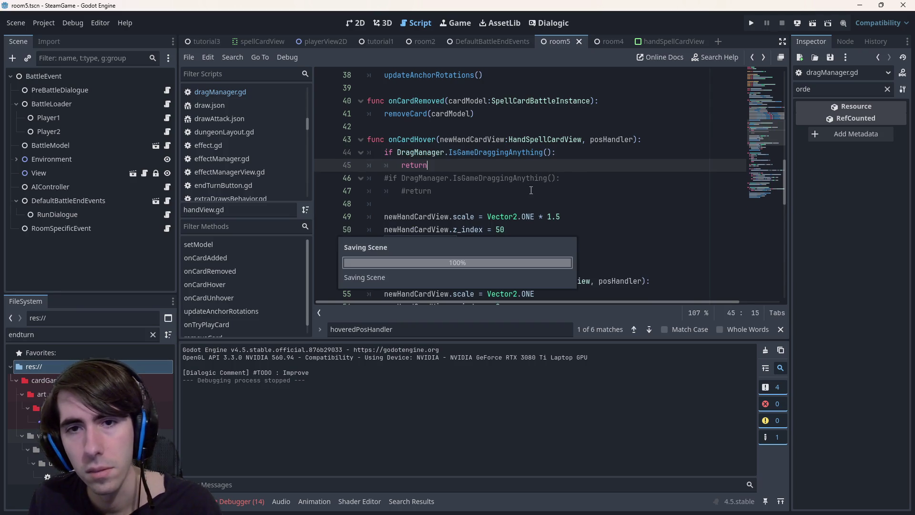
pyautogui.scroll(2, 531, 190)
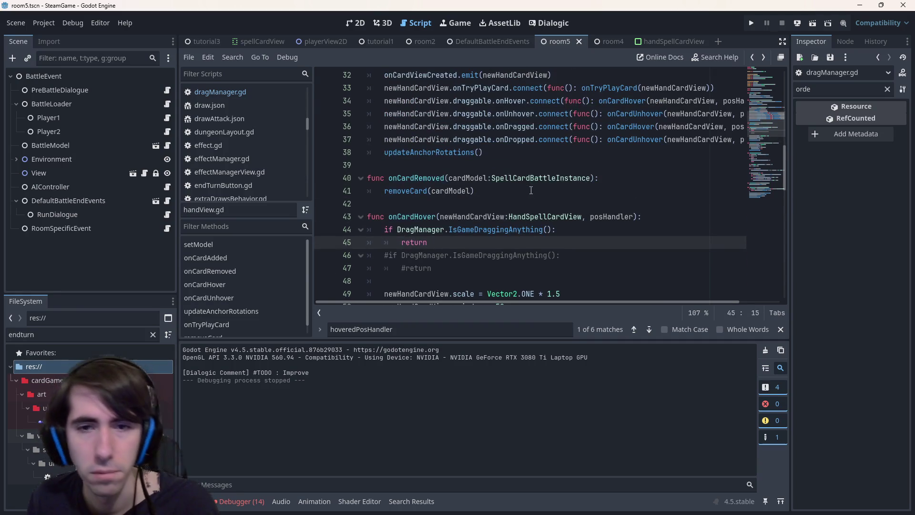
pyautogui.press('Up')
pyautogui.press('End')
pyautogui.press('Left')
pyautogui.write('and')
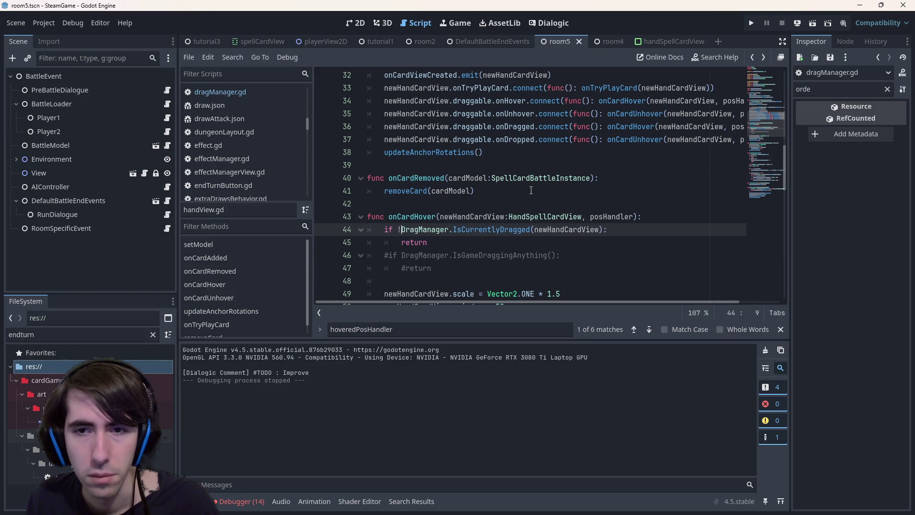
pyautogui.write('DragManager.IsGameDraggingAnything() and')
pyautogui.hotkey('ctrl', 's')
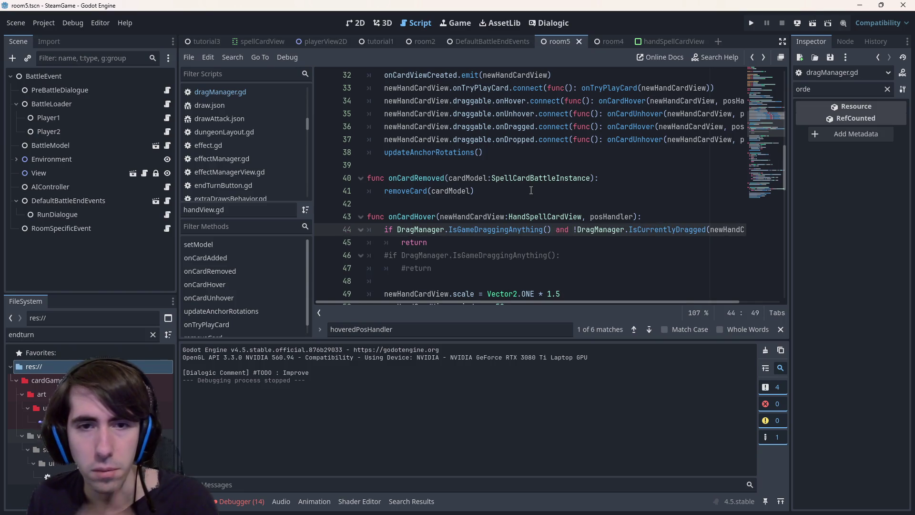
pyautogui.scroll(-4, 531, 190)
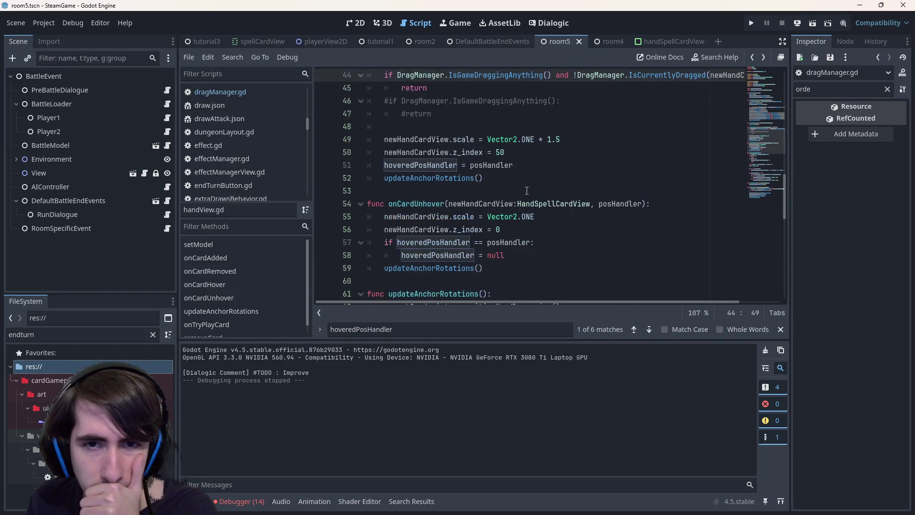
pyautogui.scroll(2, 527, 190)
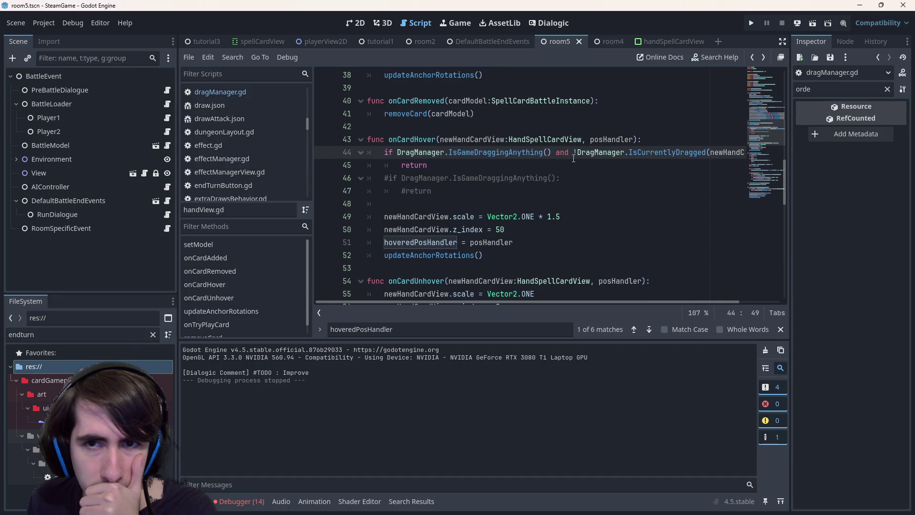
pyautogui.moveTo(573, 155); pyautogui.dragTo(755, 153)
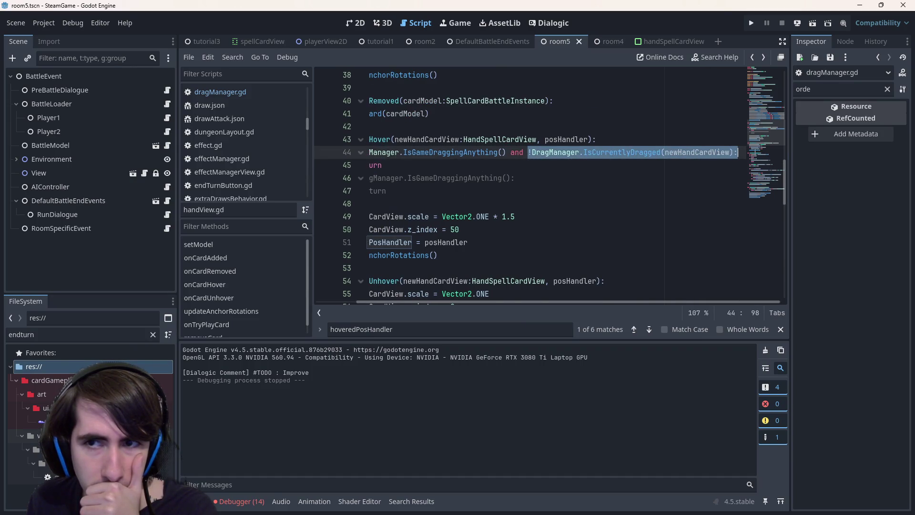
# Add an 'if' line at the top of onCardUnhover with the pasted IsCurrentlyDragged check
pyautogui.hotkey('ctrl', 'c')
pyautogui.click(640, 283)
pyautogui.press('Return')
pyautogui.write('if')
pyautogui.hotkey('ctrl', 'v')
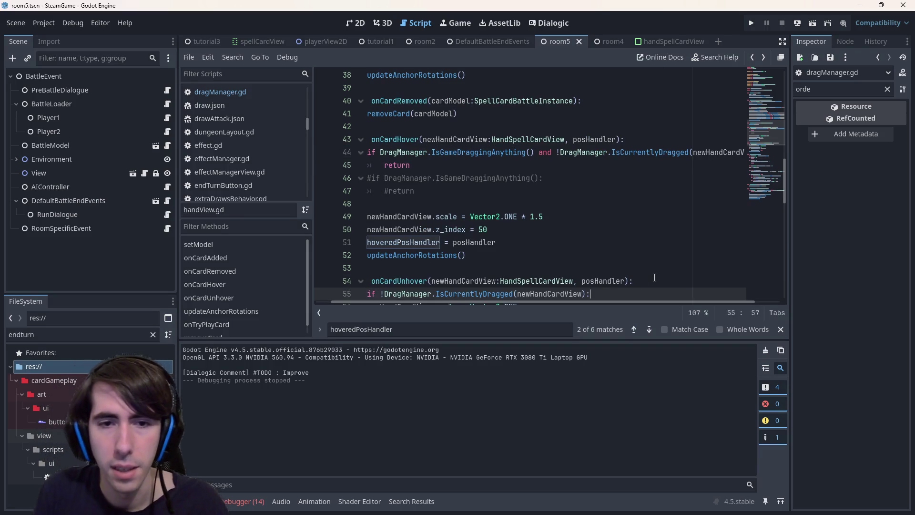
pyautogui.moveTo(654, 277); pyautogui.dragTo(368, 267)
pyautogui.scroll(-1, 474, 248)
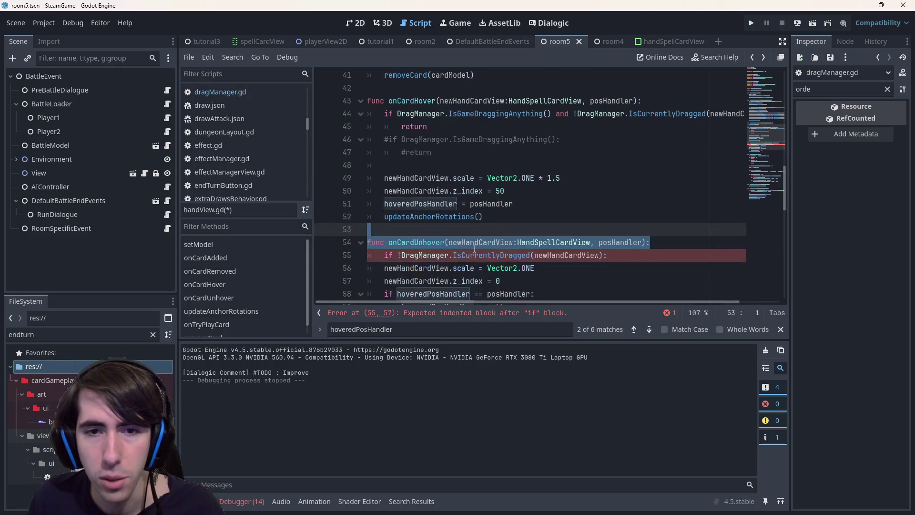
# Remove the '!' from the line 55 check, add an indented return beneath it, and save
pyautogui.click(397, 255)
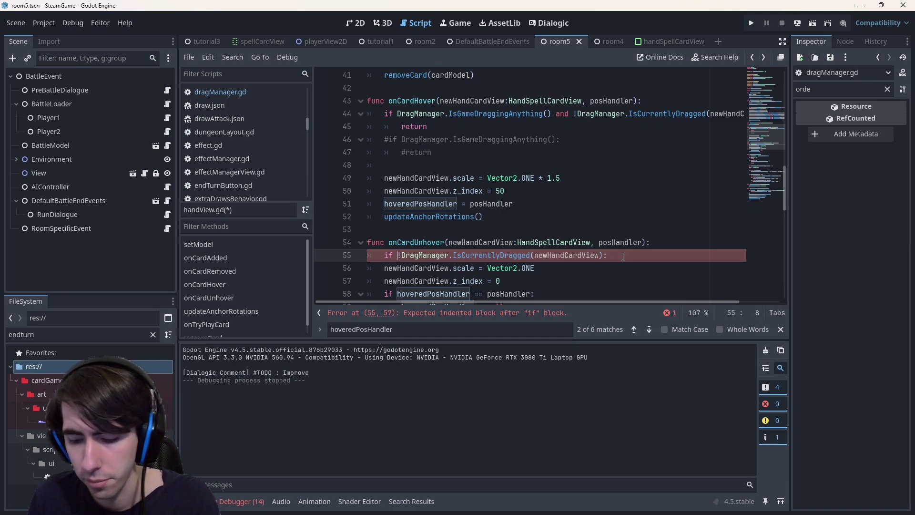
pyautogui.press('Delete')
pyautogui.click(639, 259)
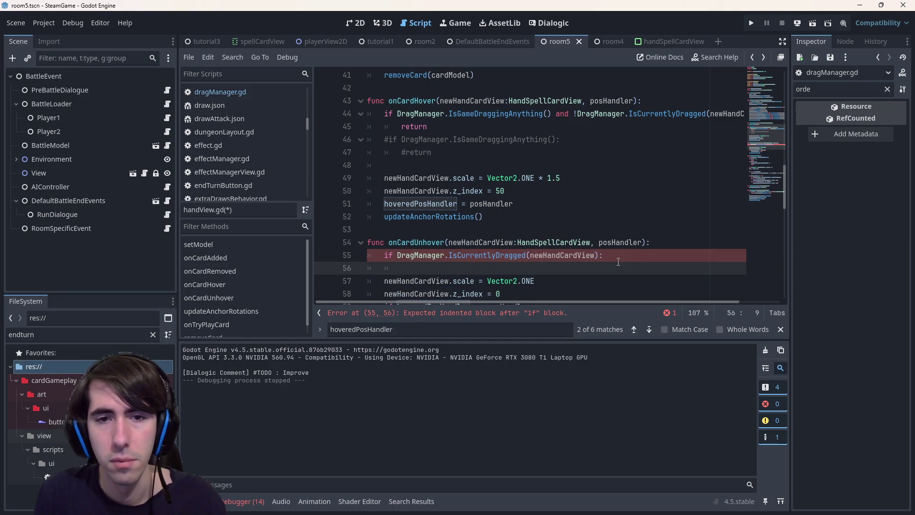
pyautogui.hotkey('ctrl', 'z')
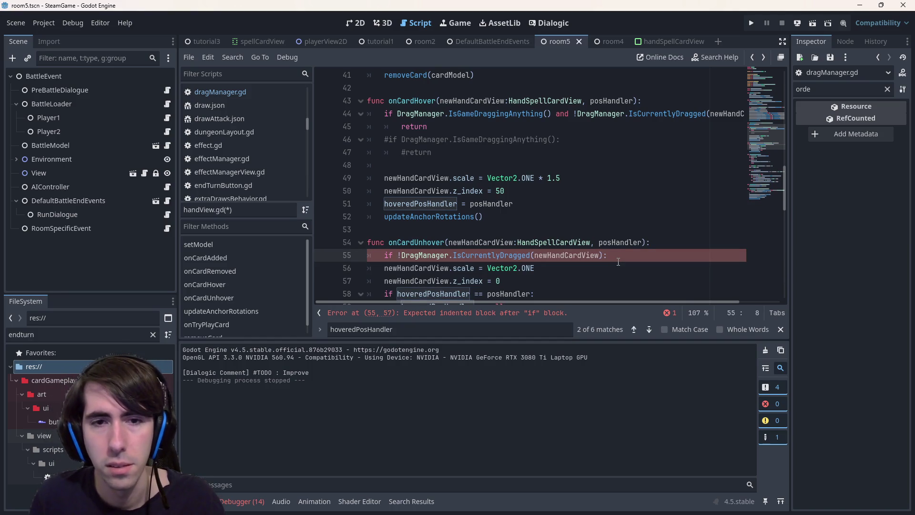
pyautogui.press('Delete')
pyautogui.press('Return')
pyautogui.press('Return')
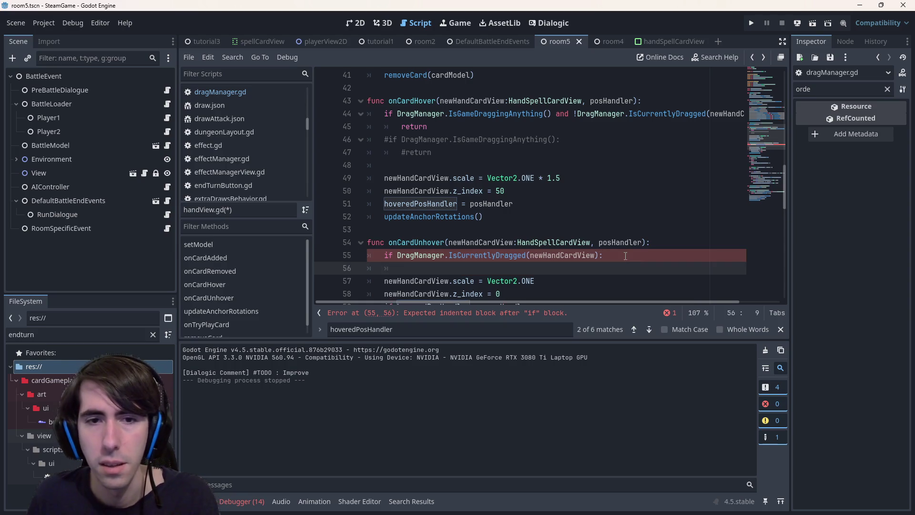
pyautogui.press('Up')
pyautogui.write('return')
pyautogui.press('Down')
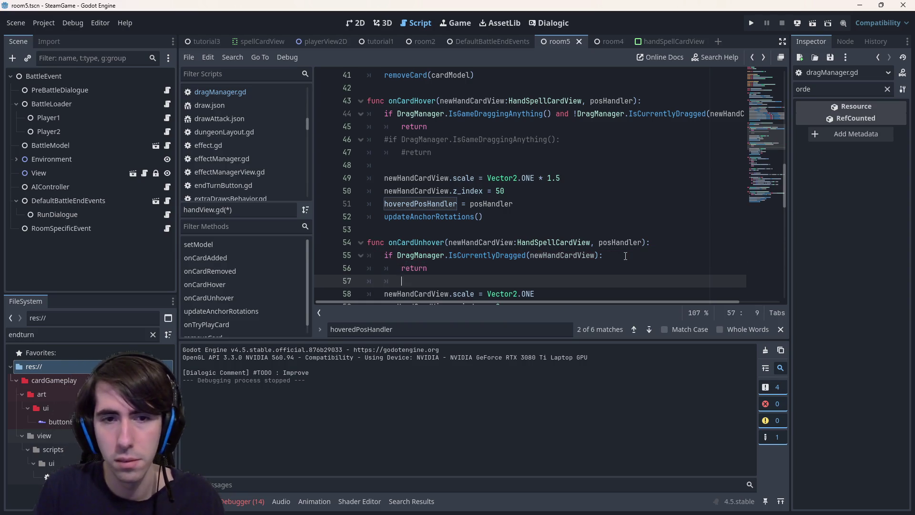
pyautogui.hotkey('ctrl', 's')
# Run the project, click through the intro dialogue into the battle, then minimize the game
pyautogui.click(807, 23)
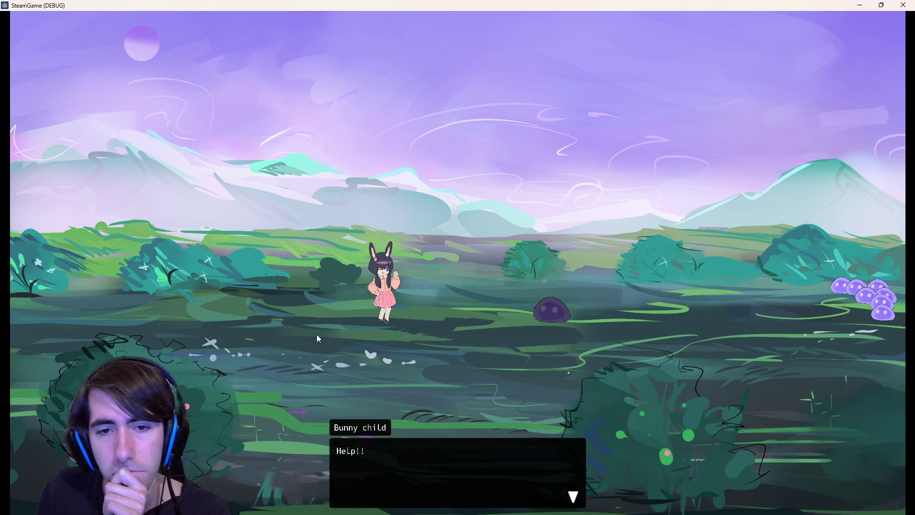
pyautogui.click(308, 365)
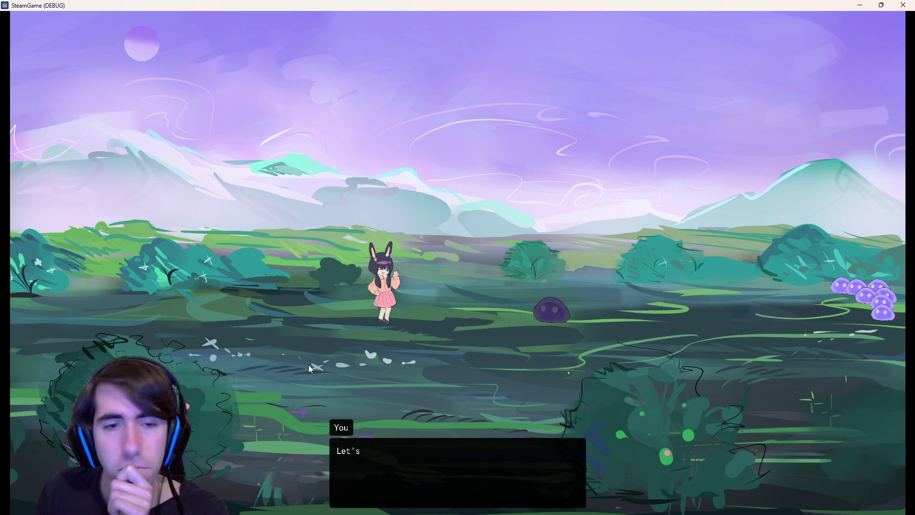
pyautogui.click(309, 358)
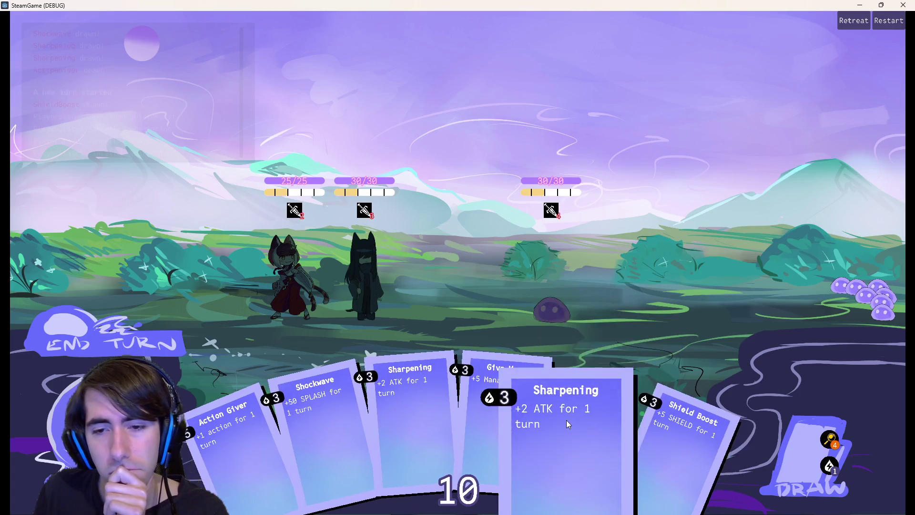
pyautogui.click(860, 5)
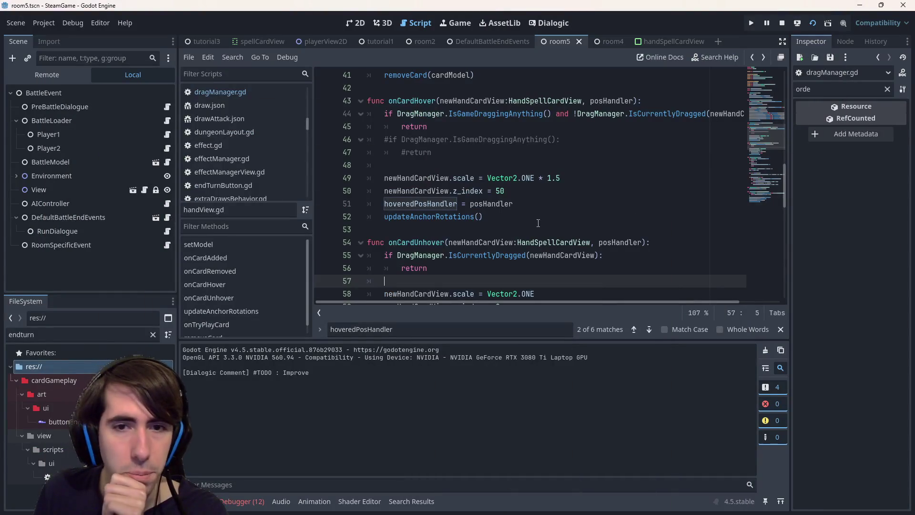
# Set a breakpoint on line 58 of handView.gd, just below onCardUnhover's early return
pyautogui.scroll(1, 425, 192)
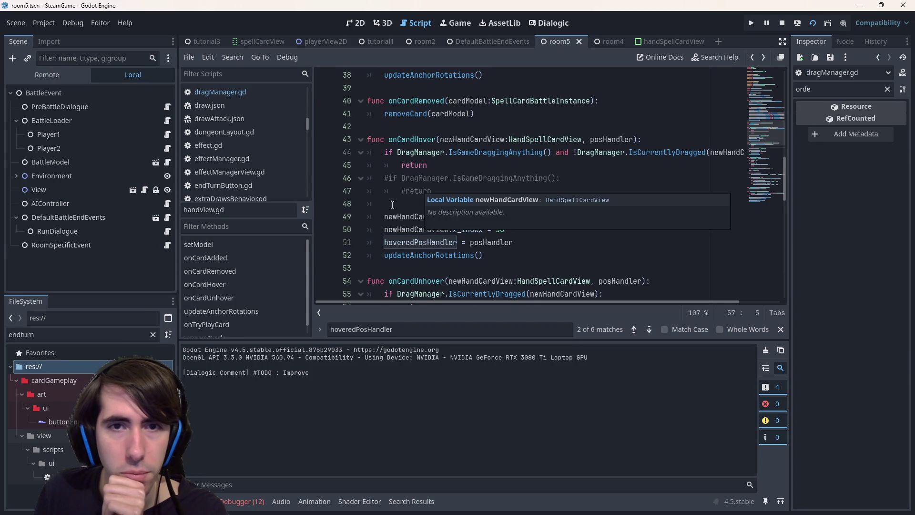
pyautogui.scroll(-2, 396, 205)
pyautogui.scroll(-1, 381, 217)
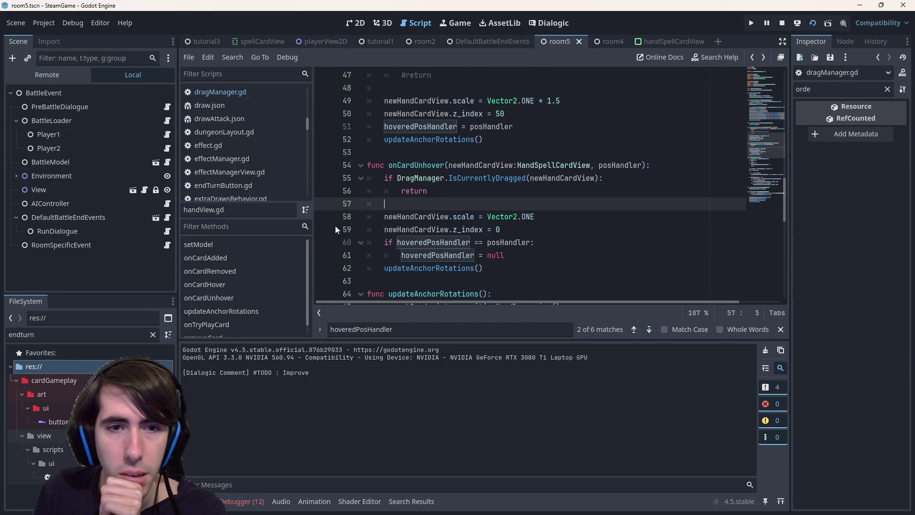
pyautogui.moveTo(336, 191); pyautogui.dragTo(335, 203)
pyautogui.click(323, 216)
# Open the debugger's 12 errors and jump from the first to draggable.gd line 49
pyautogui.click(261, 501)
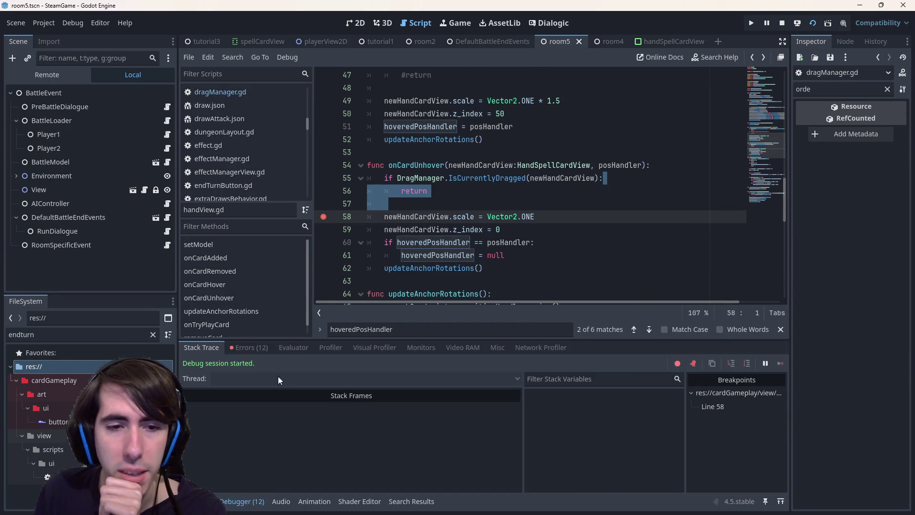
pyautogui.click(253, 348)
pyautogui.click(430, 389)
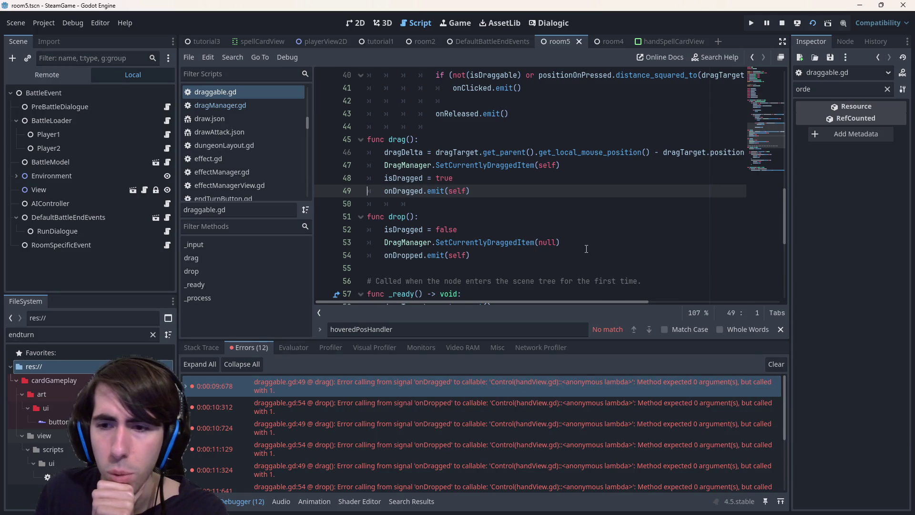
# Review the onDragged and onDropped signal declarations in draggable.gd and dragManager.gd
pyautogui.keyDown('ctrl'); pyautogui.click(409, 192); pyautogui.keyUp('ctrl')
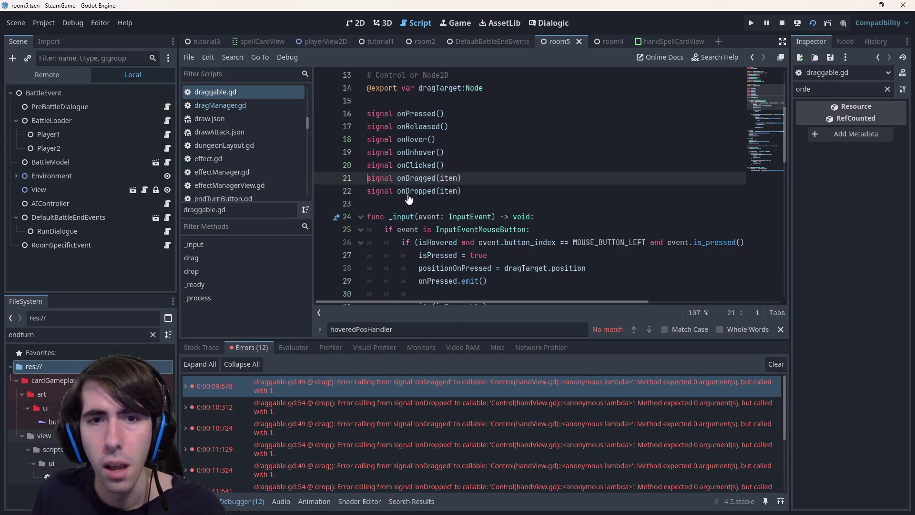
pyautogui.moveTo(473, 191); pyautogui.dragTo(367, 178)
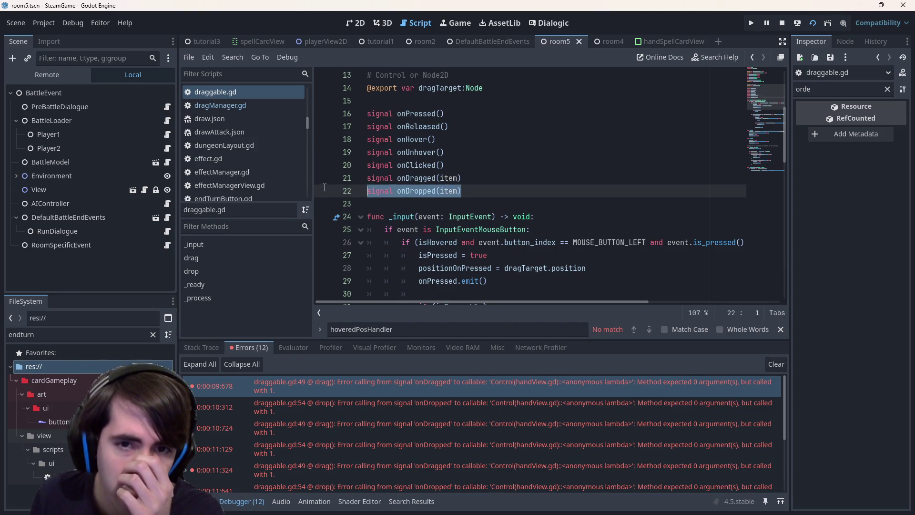
pyautogui.click(500, 204)
pyautogui.moveTo(467, 192); pyautogui.dragTo(344, 182)
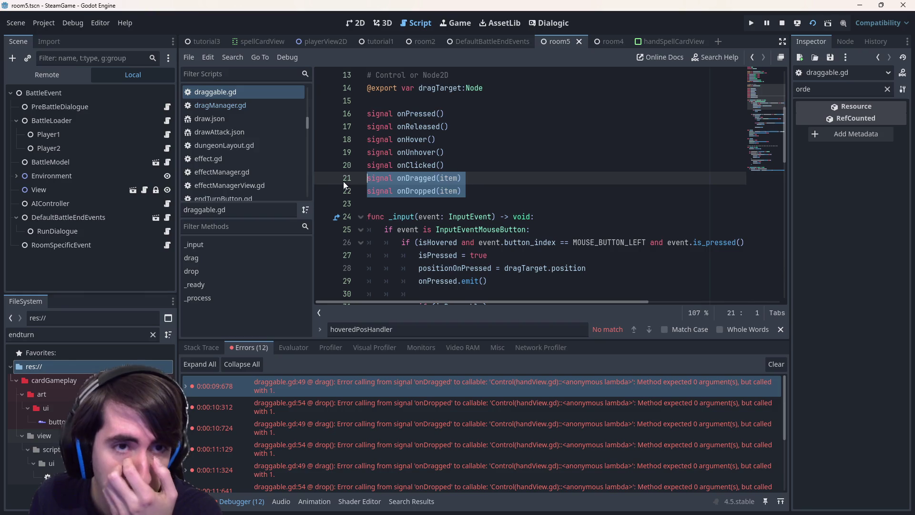
pyautogui.click(222, 109)
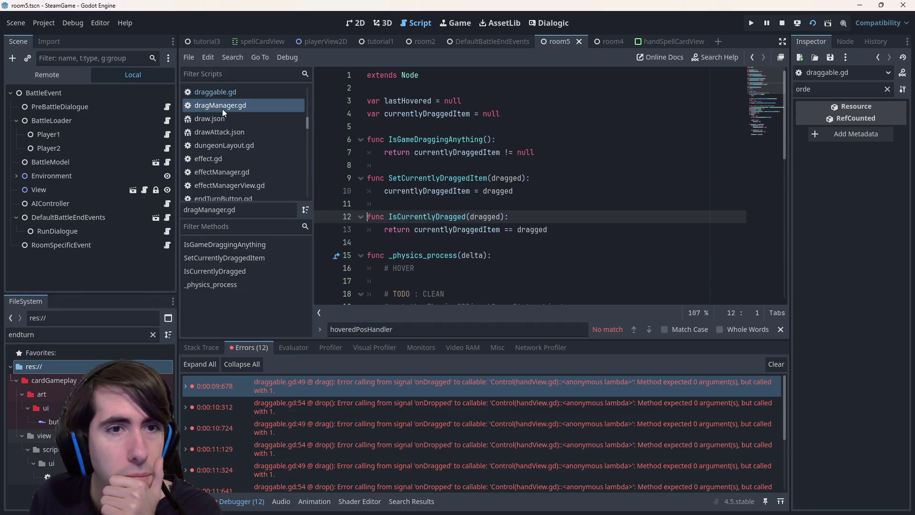
pyautogui.click(223, 94)
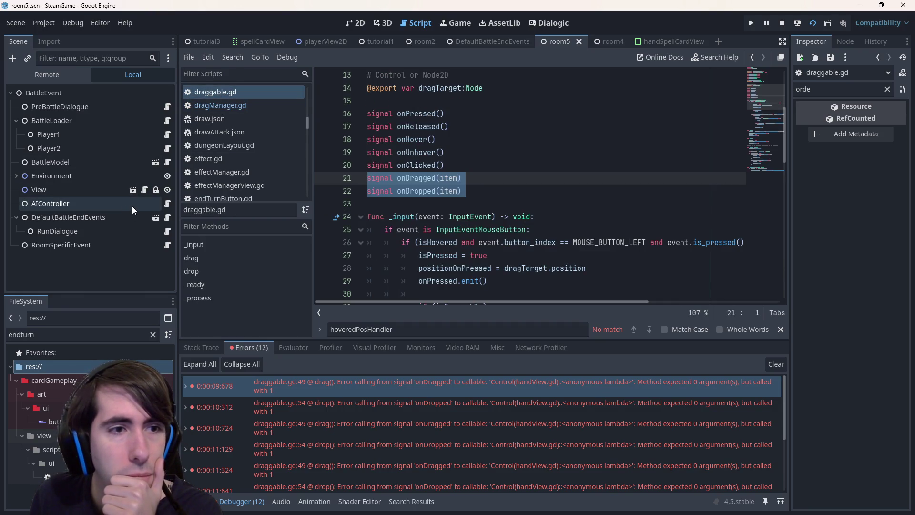
pyautogui.click(543, 140)
pyautogui.hotkey('ctrl', 'z')
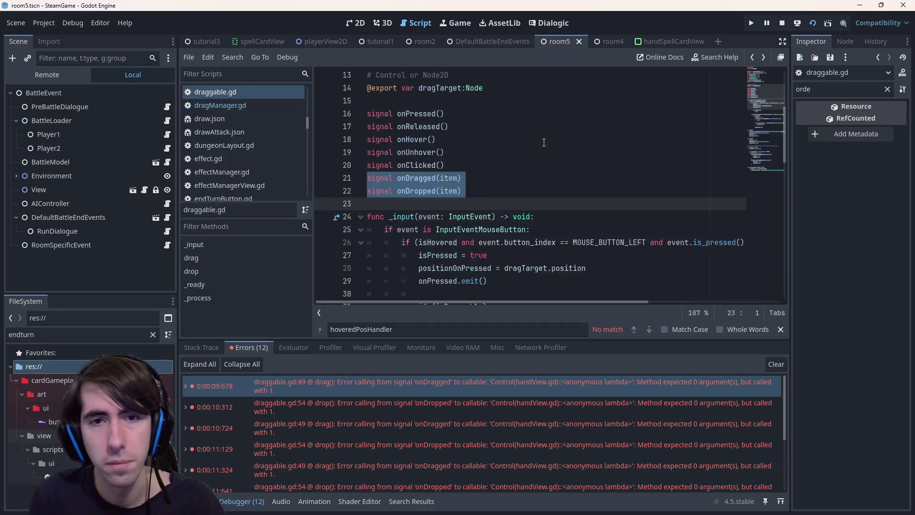
pyautogui.scroll(-9, 544, 142)
# Step back through earlier code locations, then reopen handView.gd via quick file search
pyautogui.hotkey('alt', 'Left')
pyautogui.hotkey('alt', 'Left')
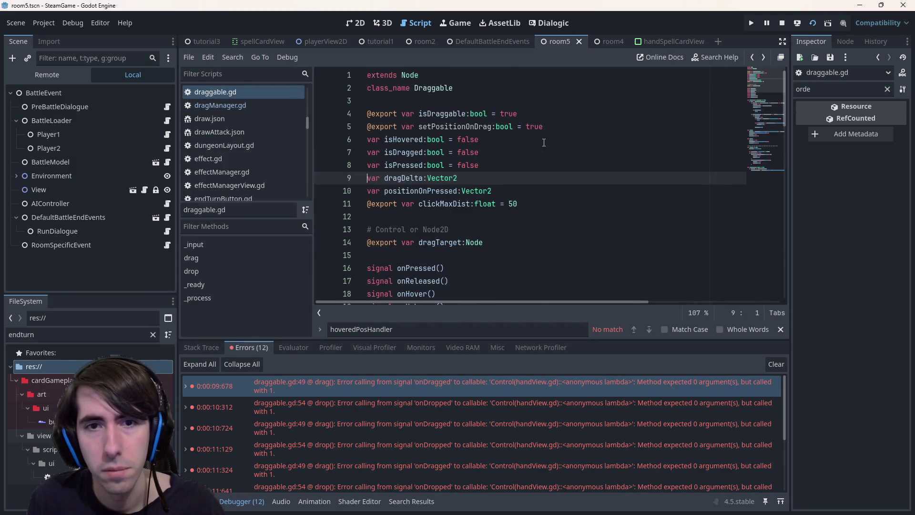
pyautogui.hotkey('alt', 'Left')
pyautogui.hotkey('alt', 'Left')
pyautogui.hotkey('alt', 'Left')
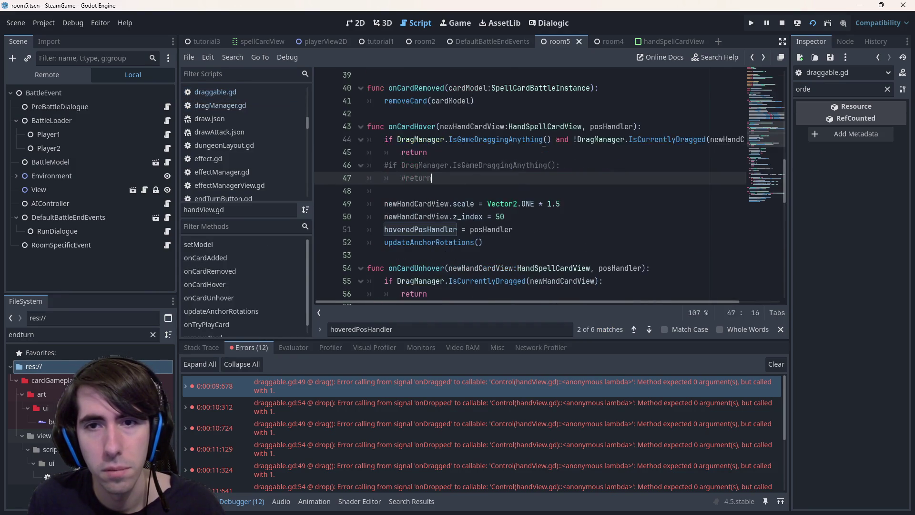
pyautogui.hotkey('alt', 'Left')
pyautogui.hotkey('alt', 'Left')
pyautogui.hotkey('alt', 'Left')
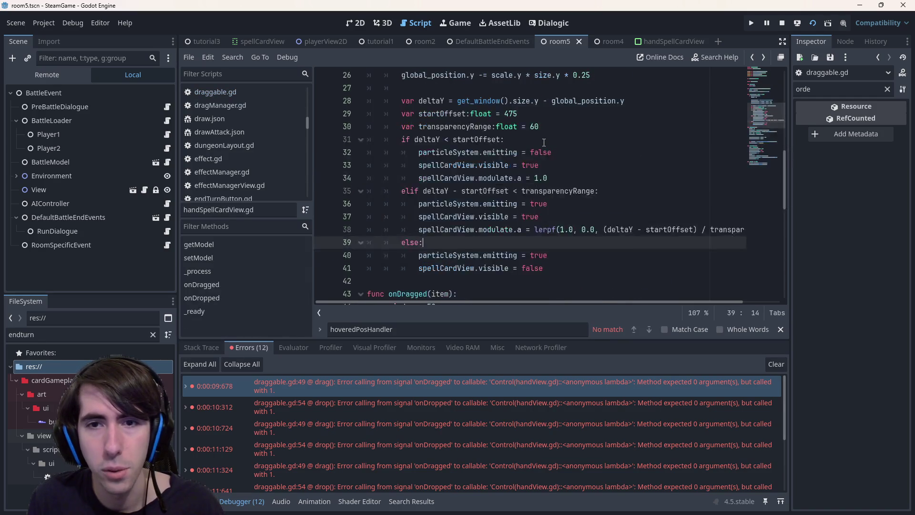
pyautogui.hotkey('alt', 'Left')
pyautogui.hotkey('shift', 'alt', 'o')
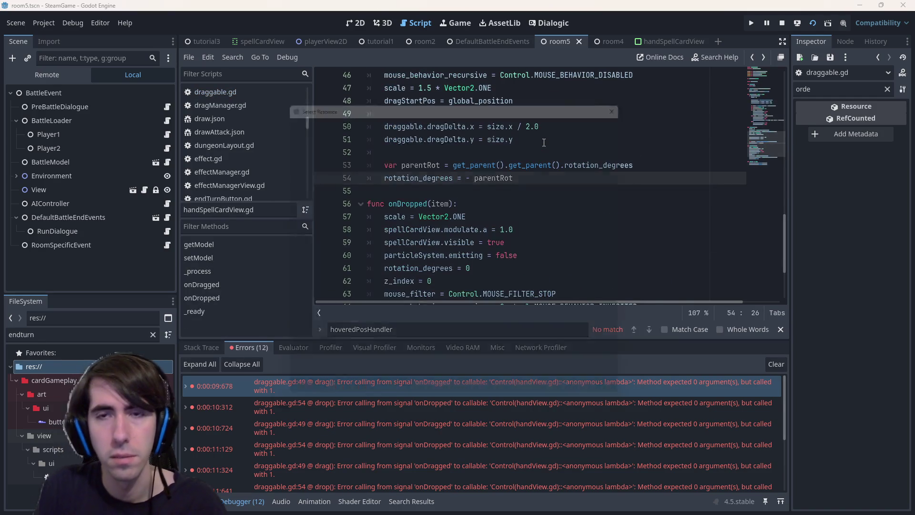
pyautogui.write('handview')
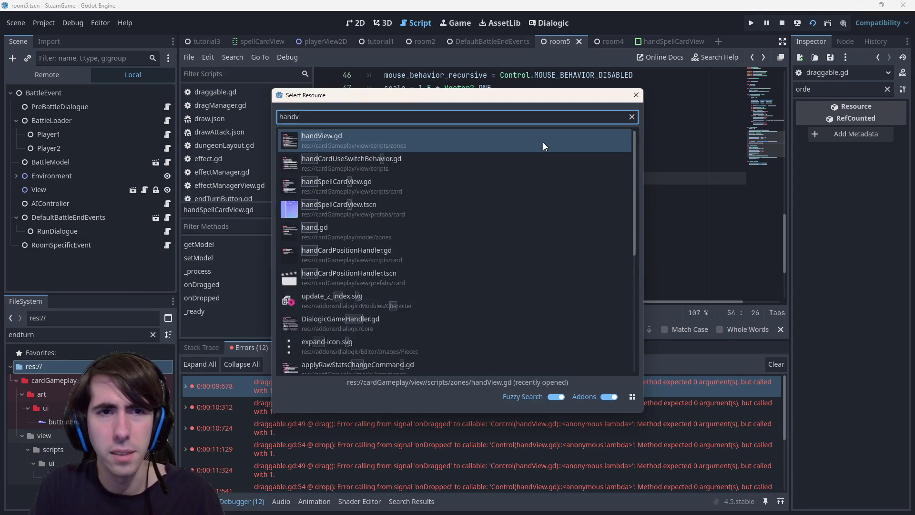
pyautogui.press('Return')
pyautogui.scroll(5, 607, 233)
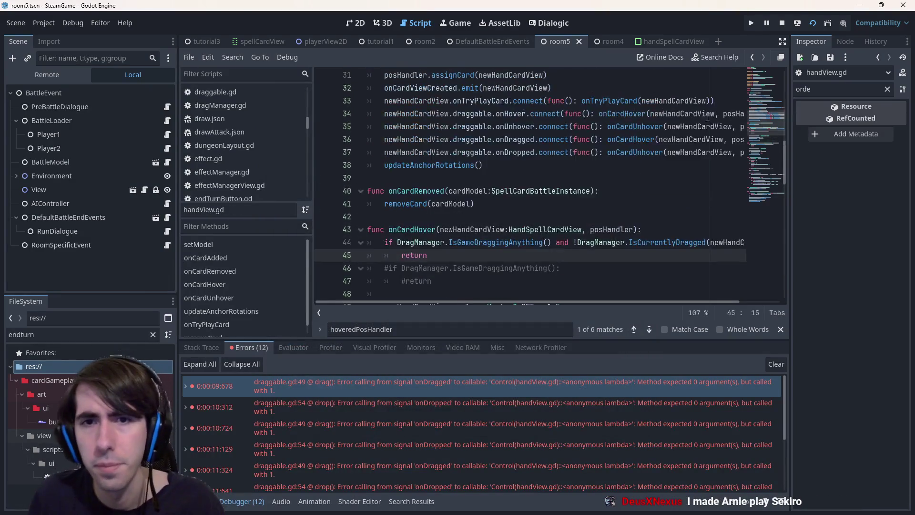
pyautogui.scroll(-2, 607, 233)
# Add parameter 'a' to the onDragged and onDropped lambdas, save, and run the scene
pyautogui.click(595, 257)
pyautogui.write('a')
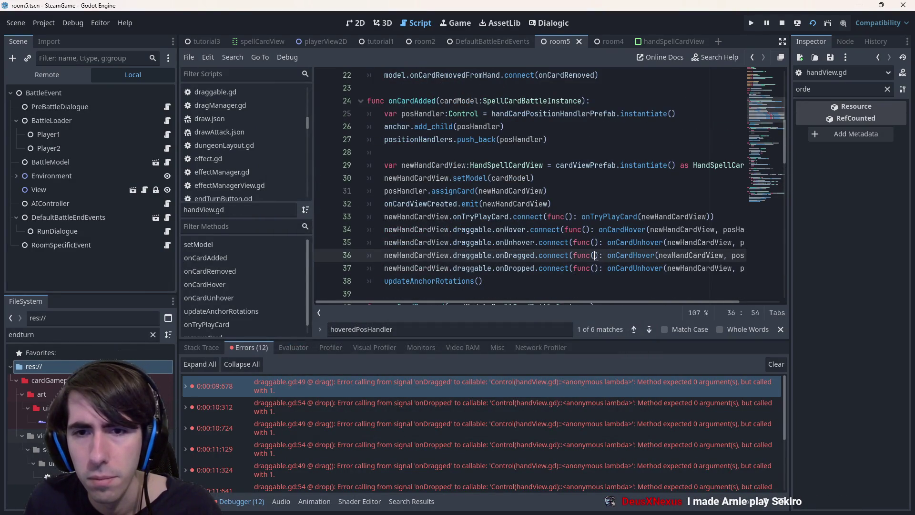
pyautogui.press('Down')
pyautogui.write('a')
pyautogui.press('Down')
pyautogui.hotkey('ctrl', 's')
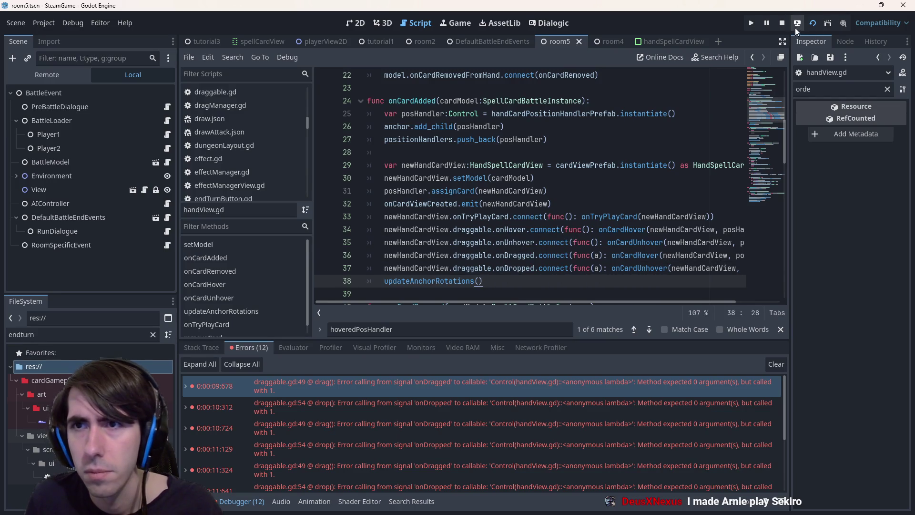
pyautogui.click(805, 24)
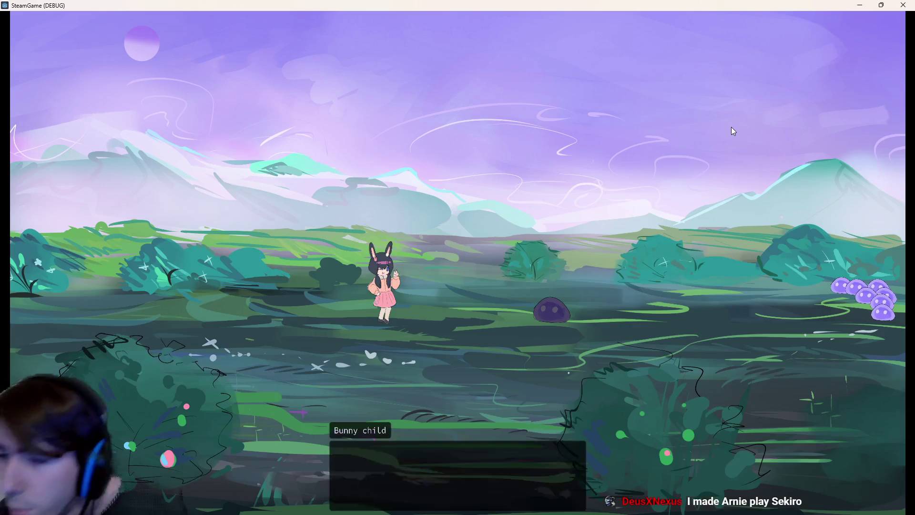
# Finish the dialogue, place the dark character and cat girl, remove the line 58 breakpoint, and resume
pyautogui.click(448, 190)
pyautogui.click(473, 215)
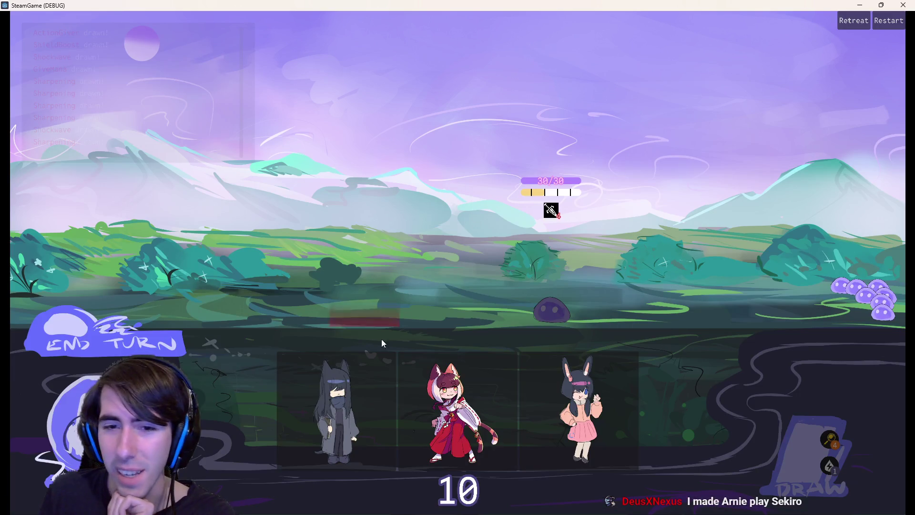
pyautogui.moveTo(382, 339)
pyautogui.mouseDown()
pyautogui.moveTo(381, 299)
pyautogui.moveTo(365, 281)
pyautogui.mouseUp()
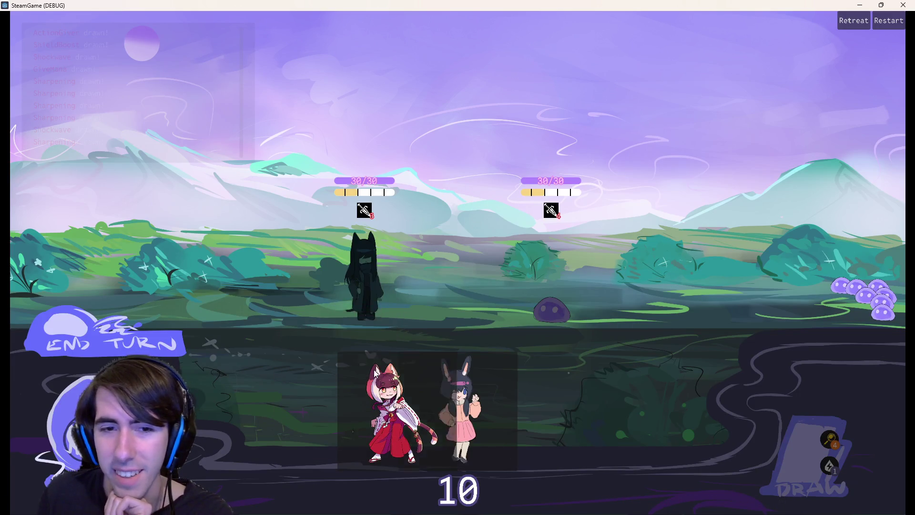
pyautogui.moveTo(394, 410); pyautogui.dragTo(293, 282)
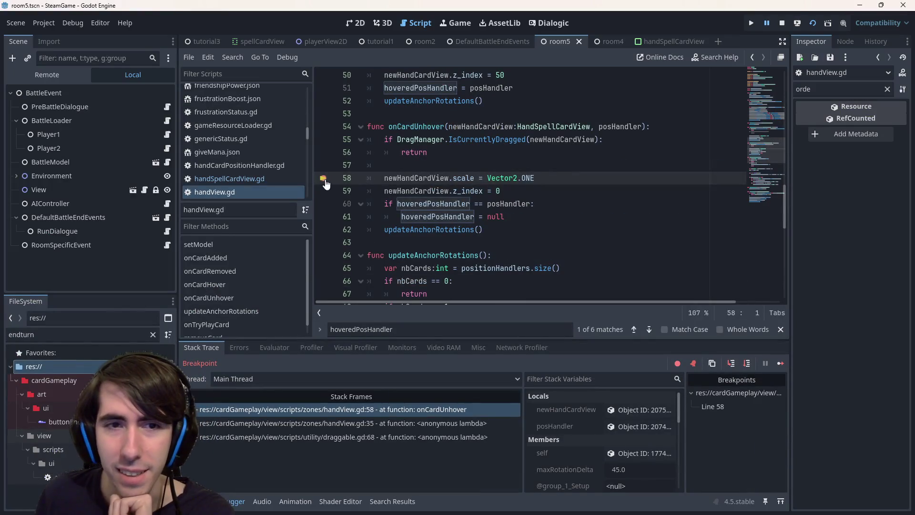
pyautogui.click(323, 178)
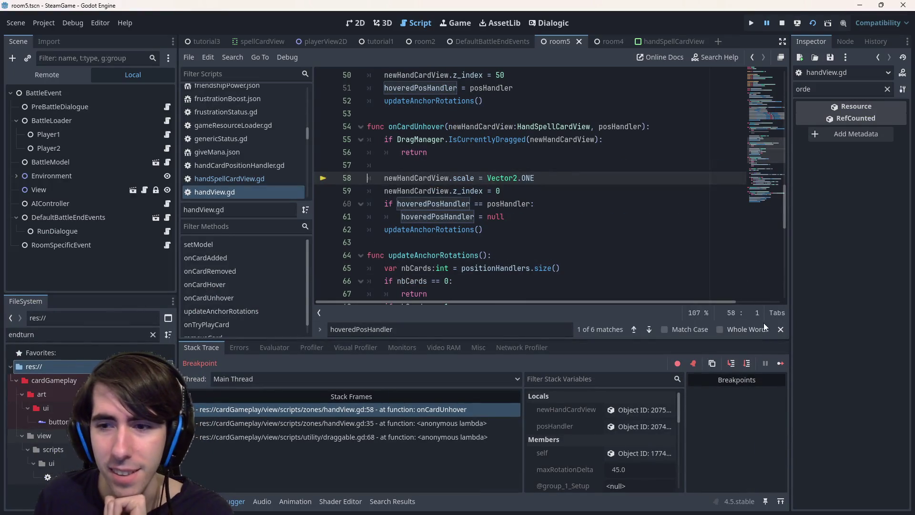
pyautogui.click(780, 364)
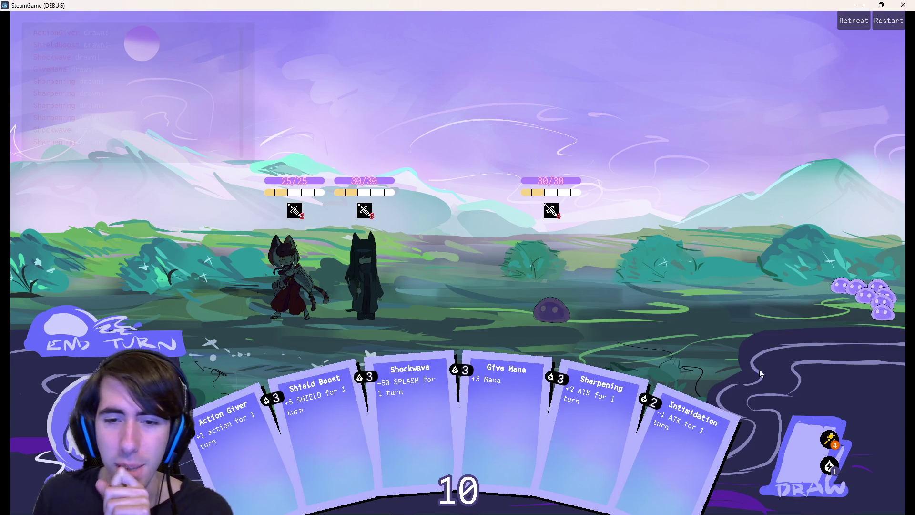
# Hover over hand cards, end the turn for a new hand, and minimize the game
pyautogui.moveTo(563, 378)
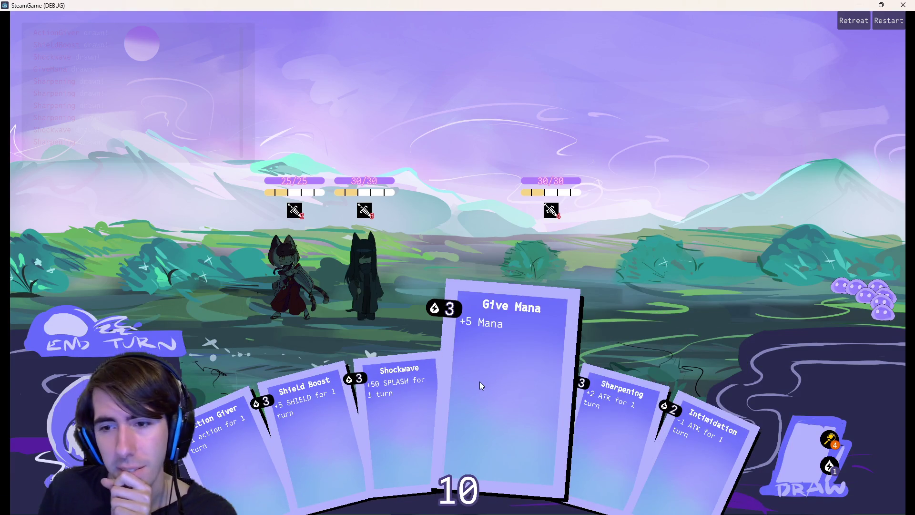
pyautogui.moveTo(321, 421)
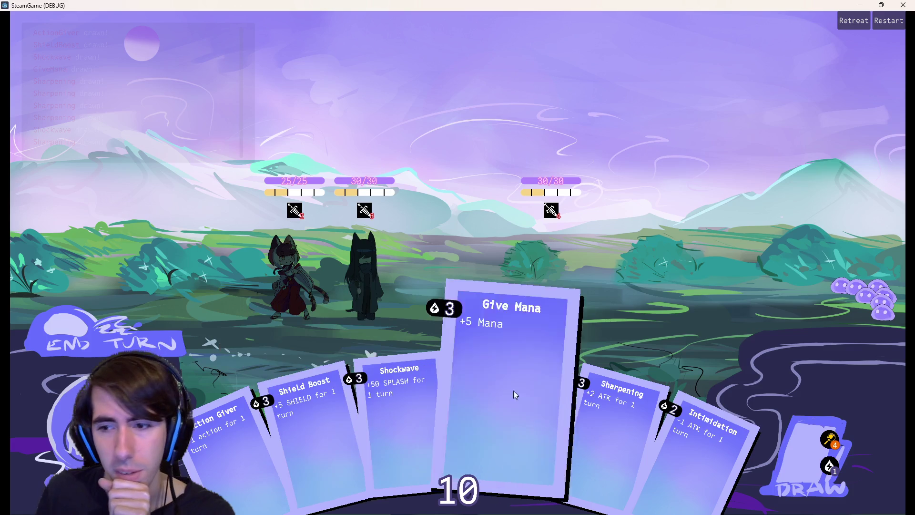
pyautogui.click(801, 421)
pyautogui.moveTo(684, 451)
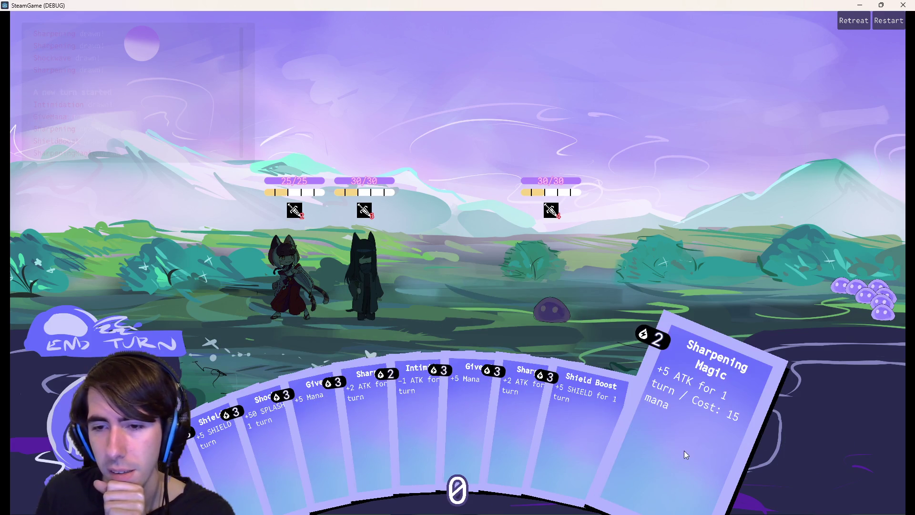
pyautogui.moveTo(533, 430)
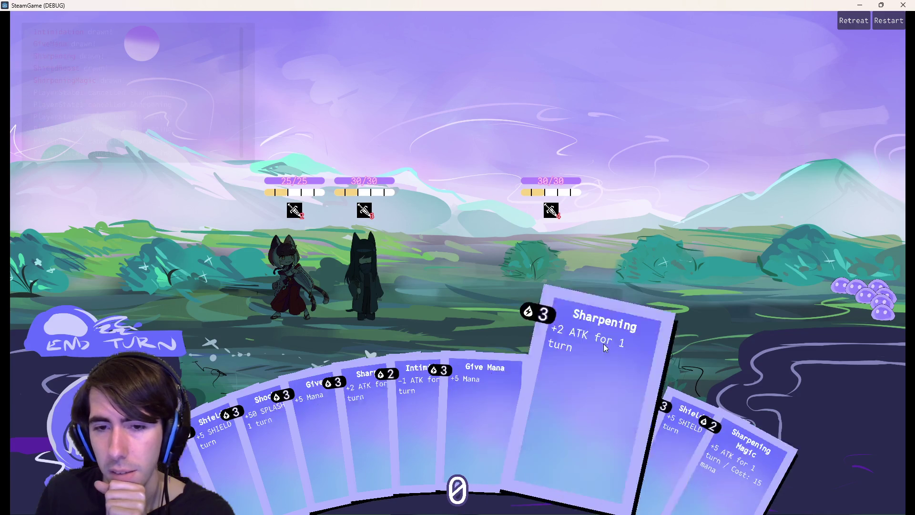
pyautogui.click(859, 5)
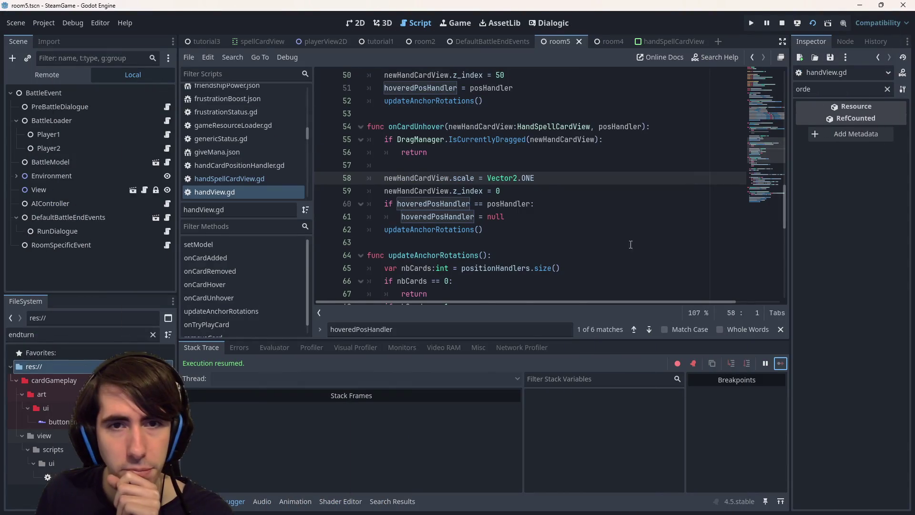
# Re-add the line 58 breakpoint, switch to the game, and drag the Sharpening Magic card
pyautogui.scroll(-1, 458, 212)
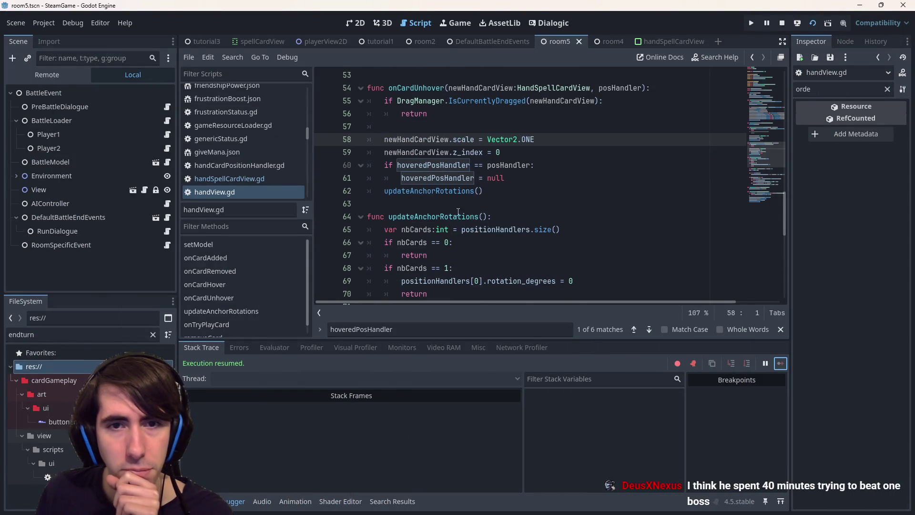
pyautogui.click(323, 143)
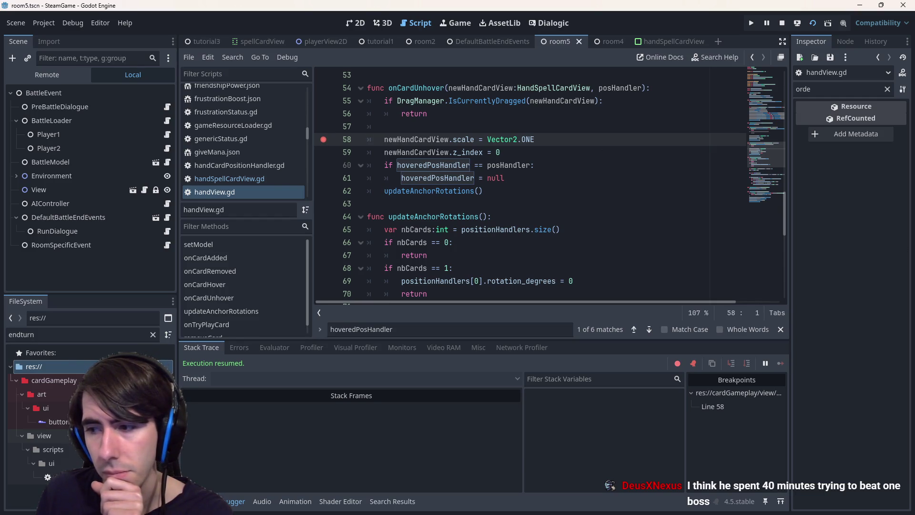
pyautogui.hotkey('alt', 'Tab')
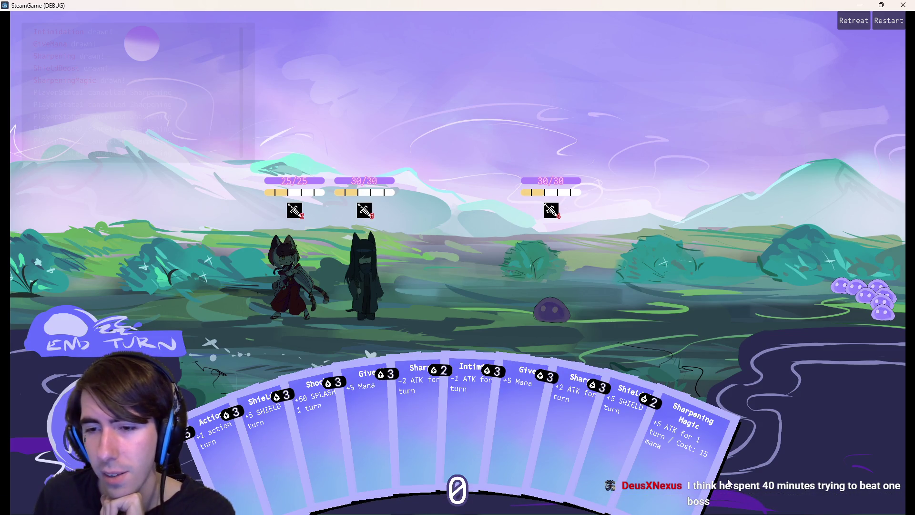
pyautogui.moveTo(718, 475)
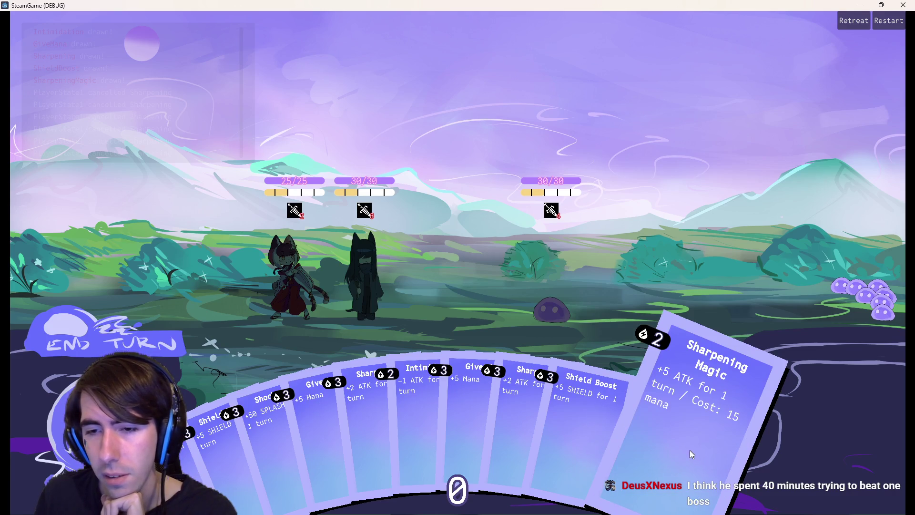
pyautogui.moveTo(690, 450); pyautogui.dragTo(688, 447)
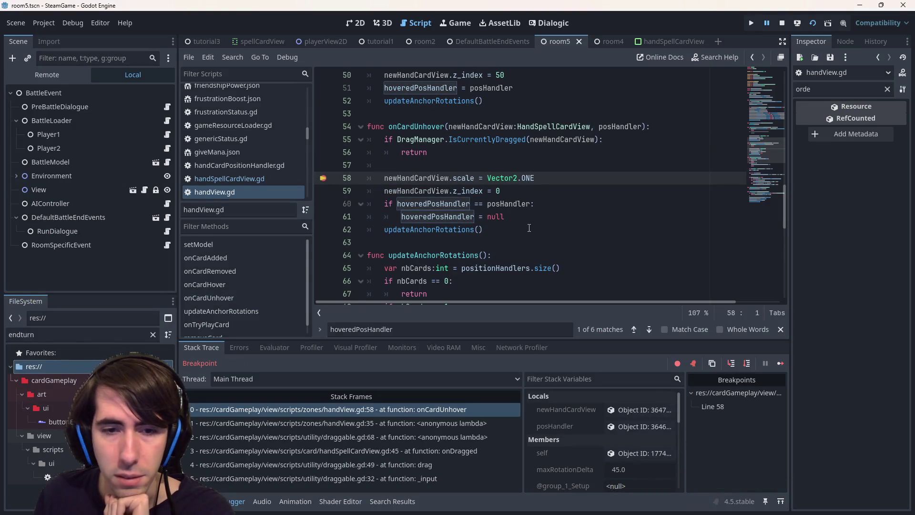
# Inspect the DragManager global's Currently Dragged Item, a Draggable with Is Dragged on
pyautogui.scroll(2, 500, 234)
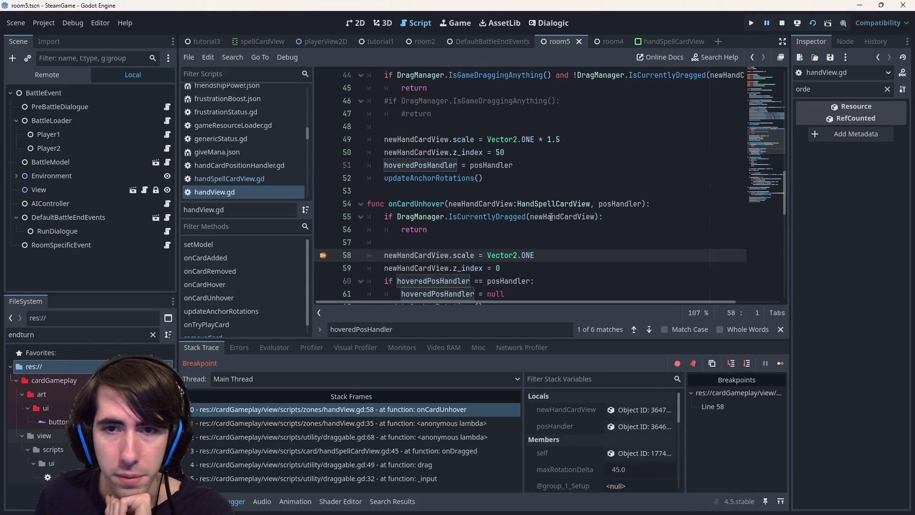
pyautogui.moveTo(551, 217)
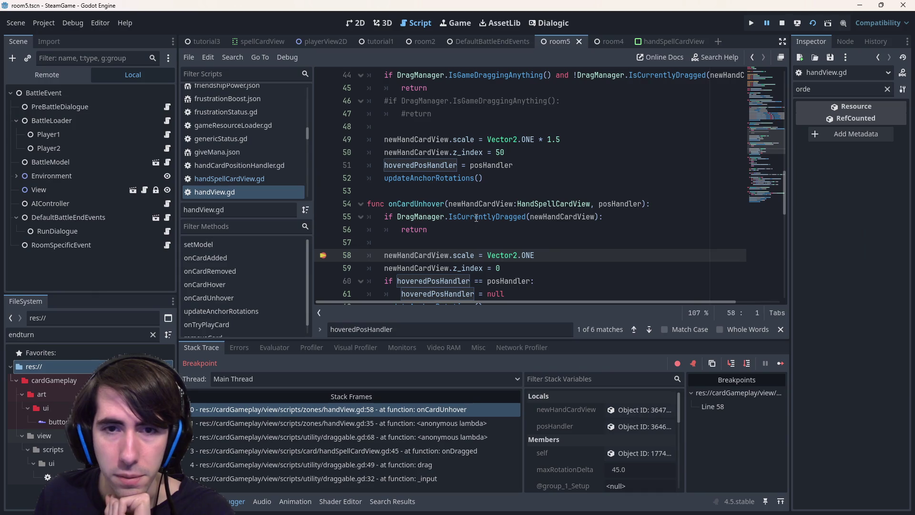
pyautogui.scroll(-5, 585, 421)
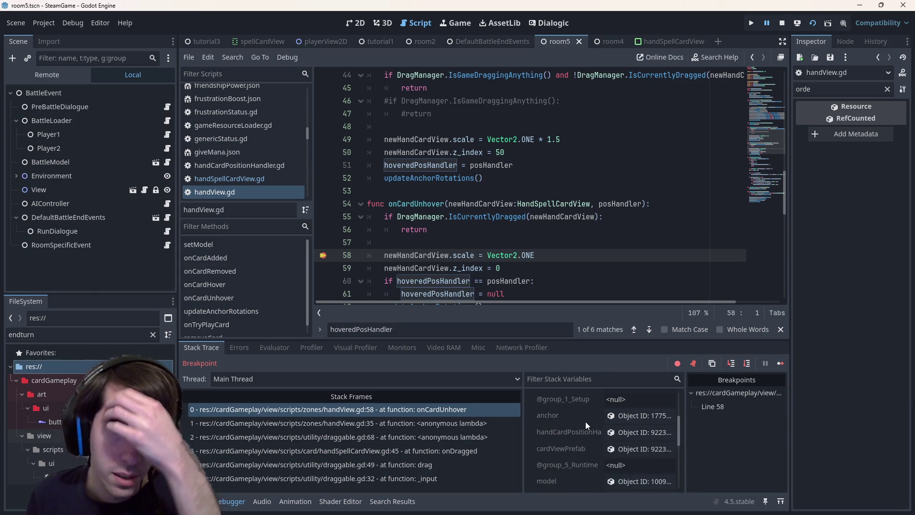
pyautogui.click(612, 420)
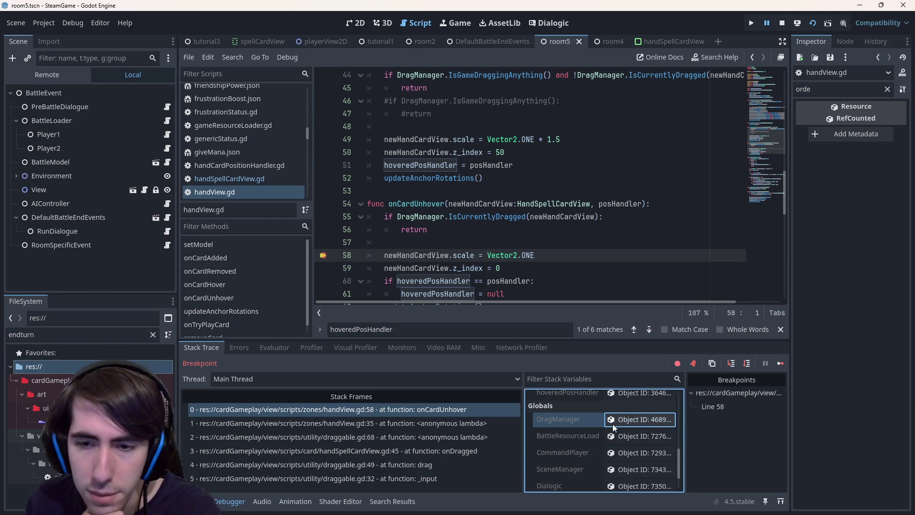
pyautogui.click(887, 89)
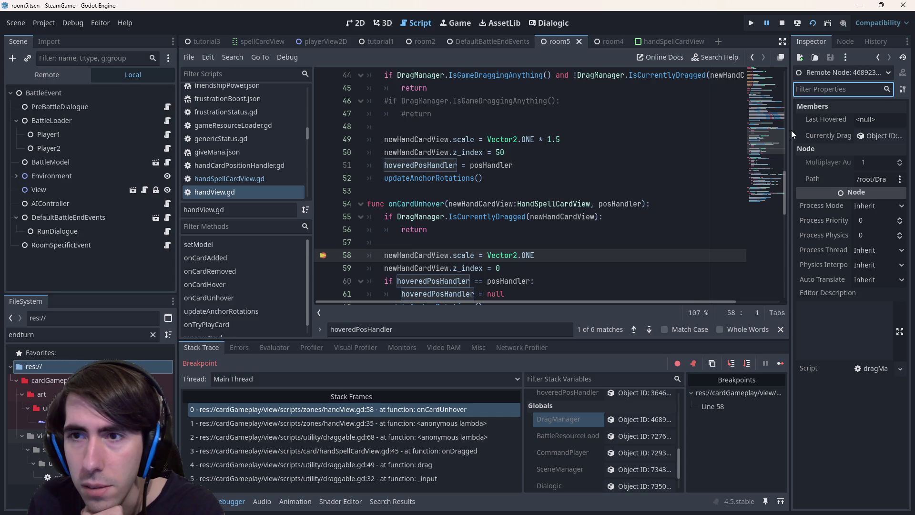
pyautogui.moveTo(791, 134); pyautogui.dragTo(683, 138)
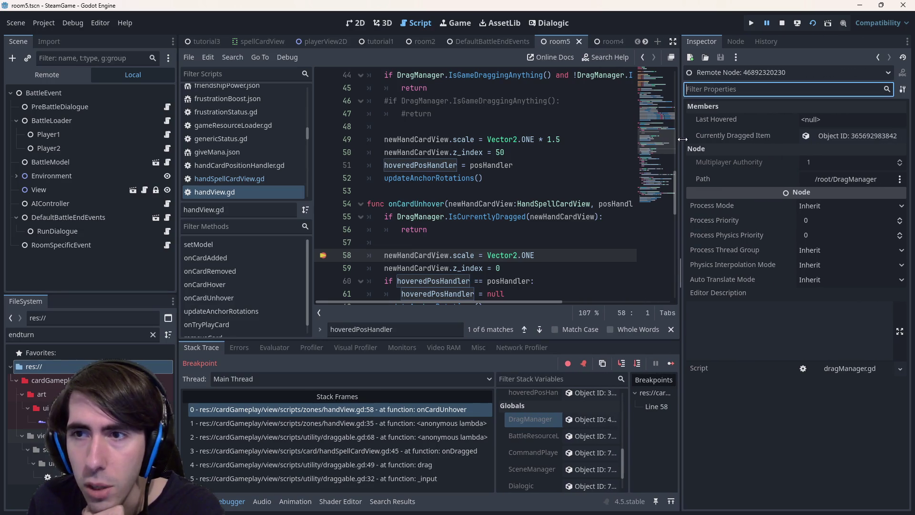
pyautogui.click(836, 133)
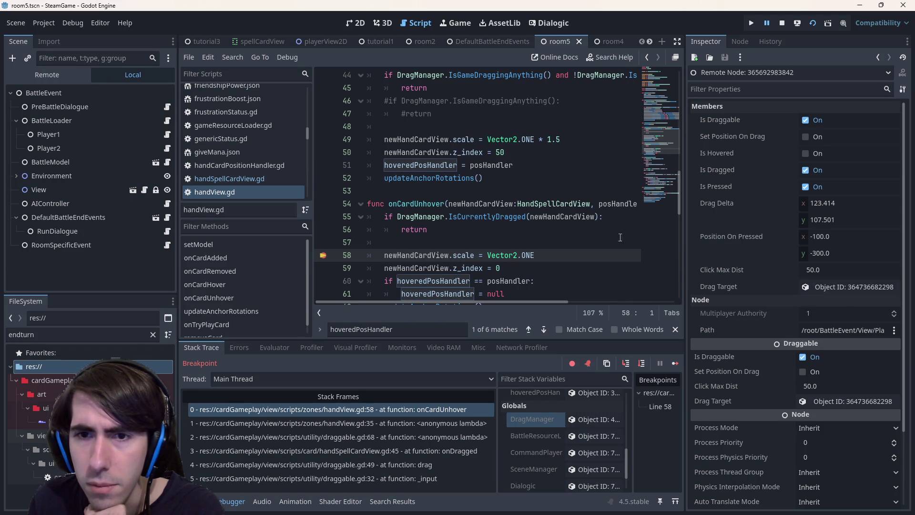
pyautogui.click(598, 217)
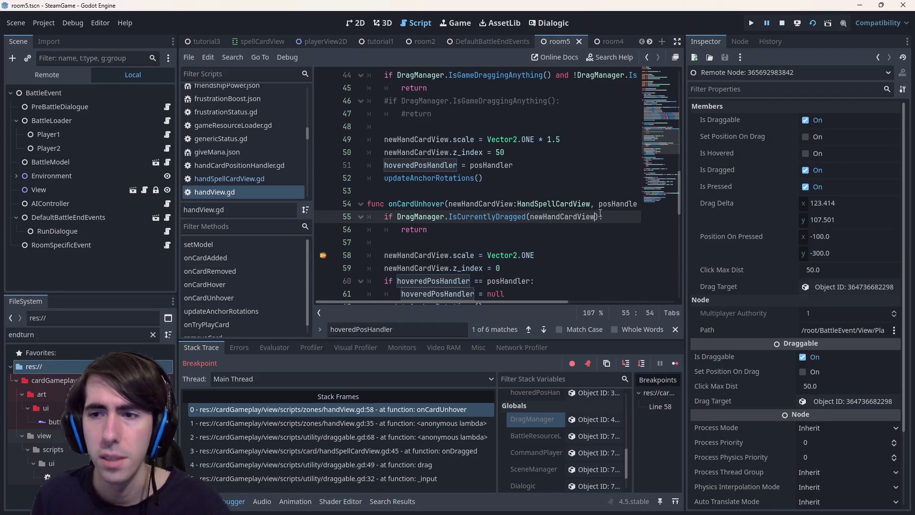
# Pass newHandCardView.draggable to IsCurrentlyDragged on line 55, save, and stop the debug session
pyautogui.write('.dra')
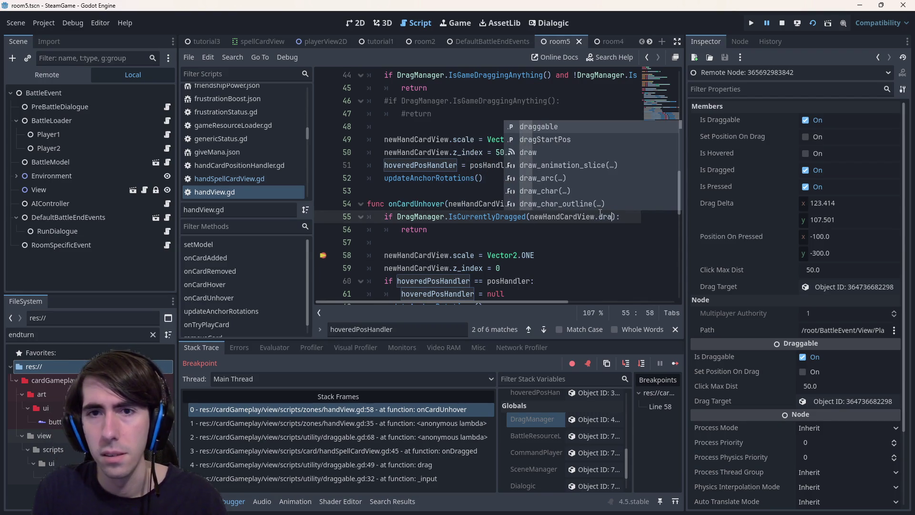
pyautogui.press('Return')
pyautogui.hotkey('ctrl', 's')
pyautogui.click(782, 23)
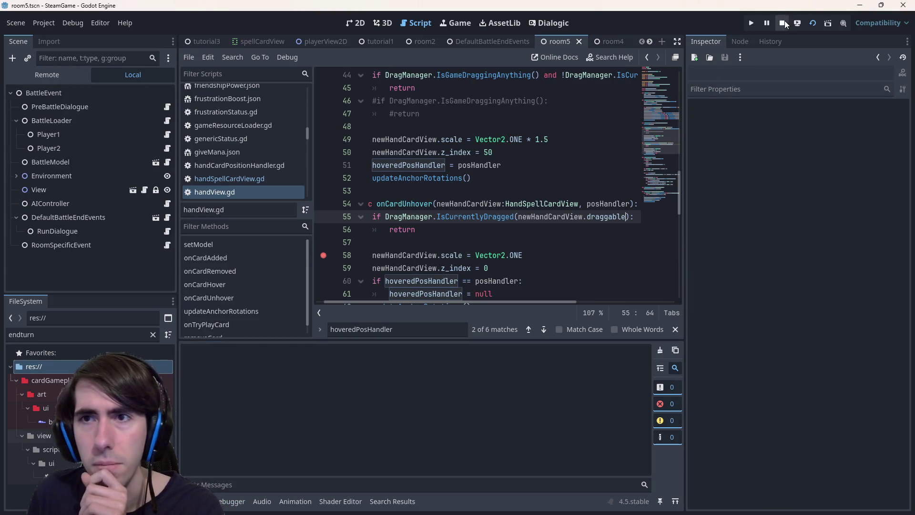
# Pass newHandCardView.draggable on line 44 as well and relaunch the scene
pyautogui.scroll(2, 461, 196)
pyautogui.moveTo(577, 152); pyautogui.dragTo(653, 150)
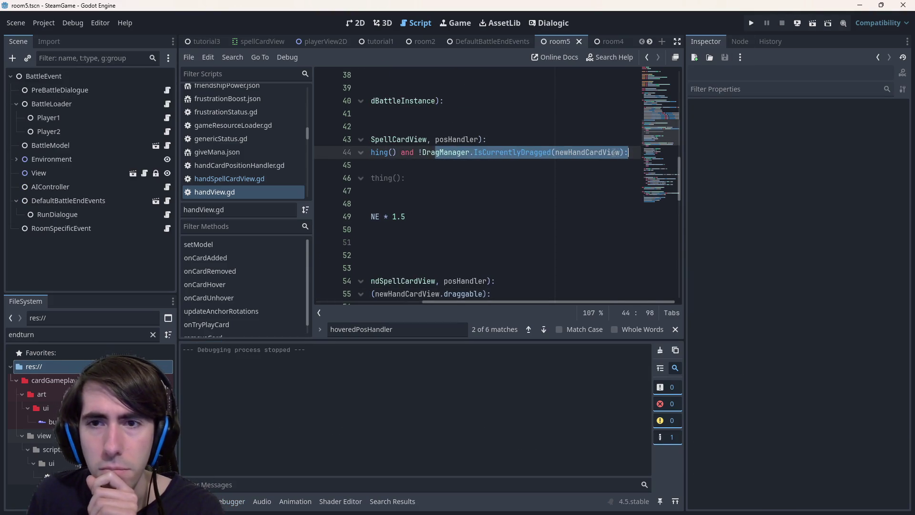
pyautogui.click(618, 152)
pyautogui.write('.dra')
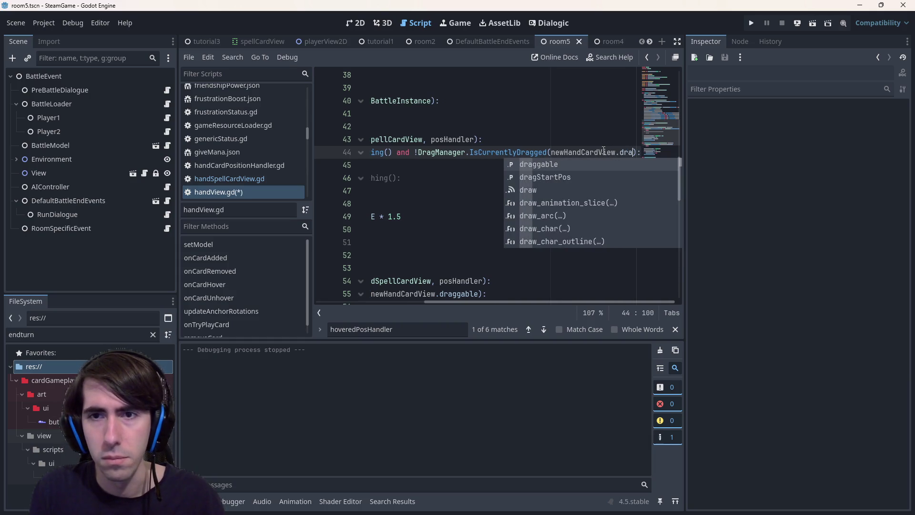
pyautogui.press('Return')
pyautogui.click(811, 24)
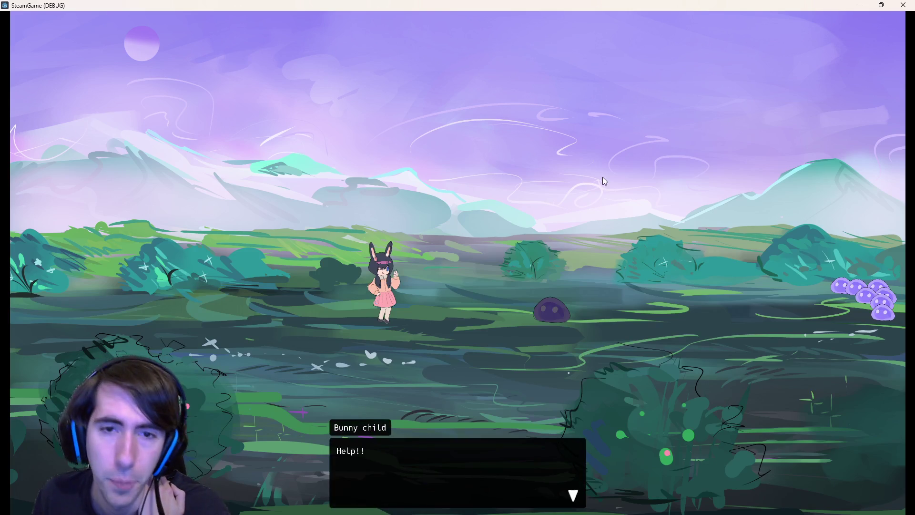
# Resume past the dialogue and breakpoint, then drag Shield Boost, Sharpening Magic and Action Giver toward the characters
pyautogui.click(514, 109)
pyautogui.click(513, 109)
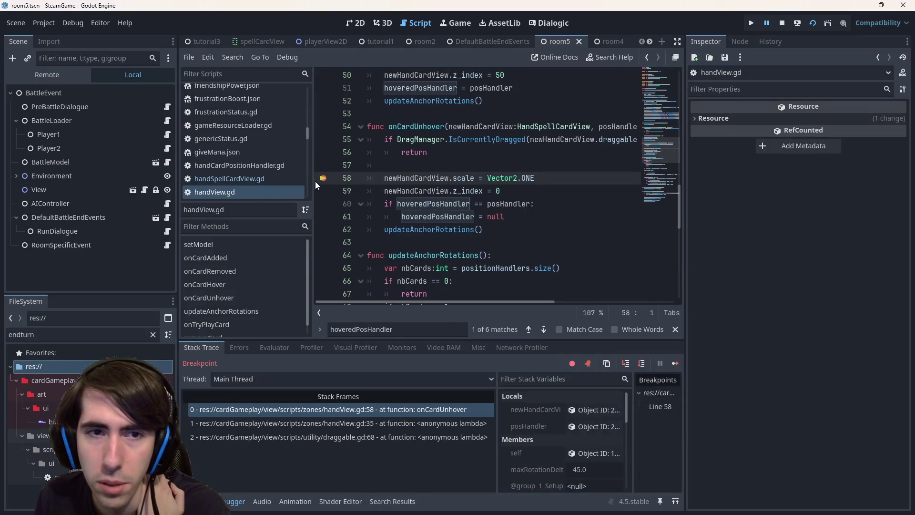
pyautogui.click(676, 364)
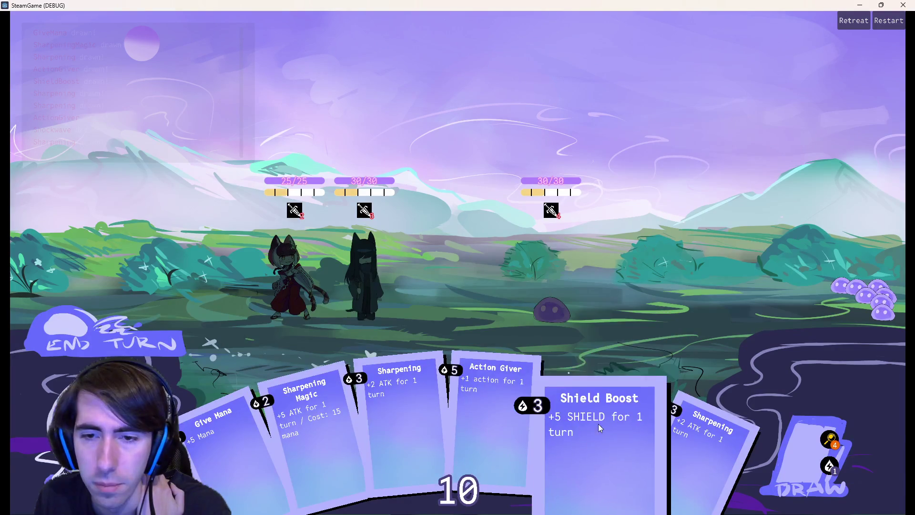
pyautogui.moveTo(590, 394)
pyautogui.mouseDown()
pyautogui.moveTo(490, 309)
pyautogui.moveTo(345, 290)
pyautogui.mouseUp()
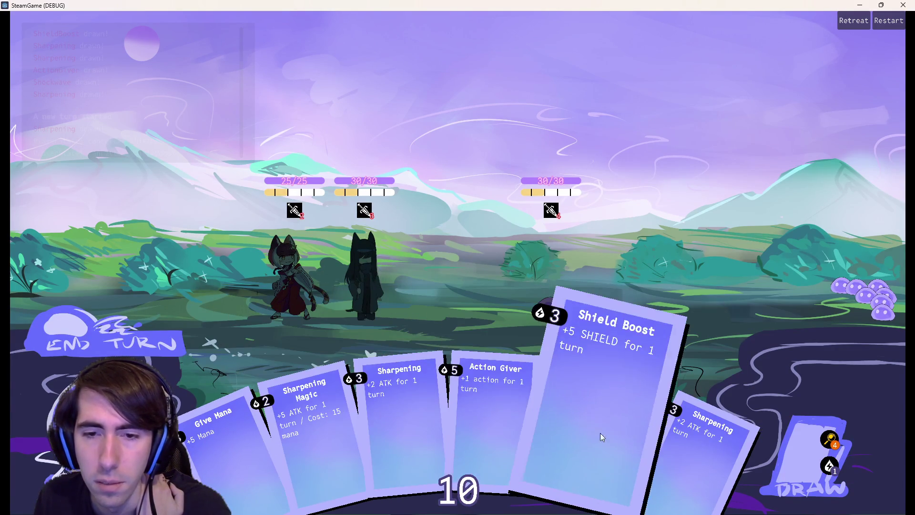
pyautogui.moveTo(650, 458); pyautogui.dragTo(358, 302)
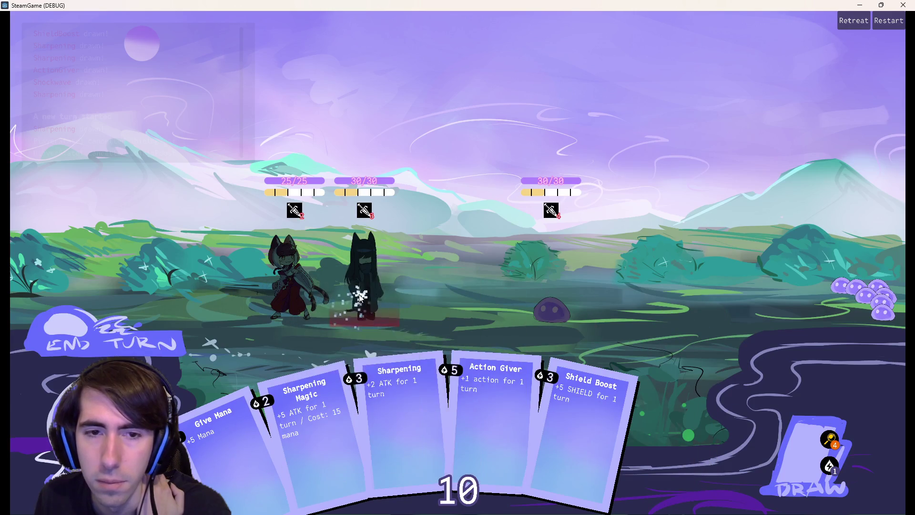
pyautogui.moveTo(316, 429); pyautogui.dragTo(348, 314)
pyautogui.moveTo(555, 437)
pyautogui.mouseDown()
pyautogui.moveTo(343, 334)
pyautogui.moveTo(365, 307)
pyautogui.mouseUp()
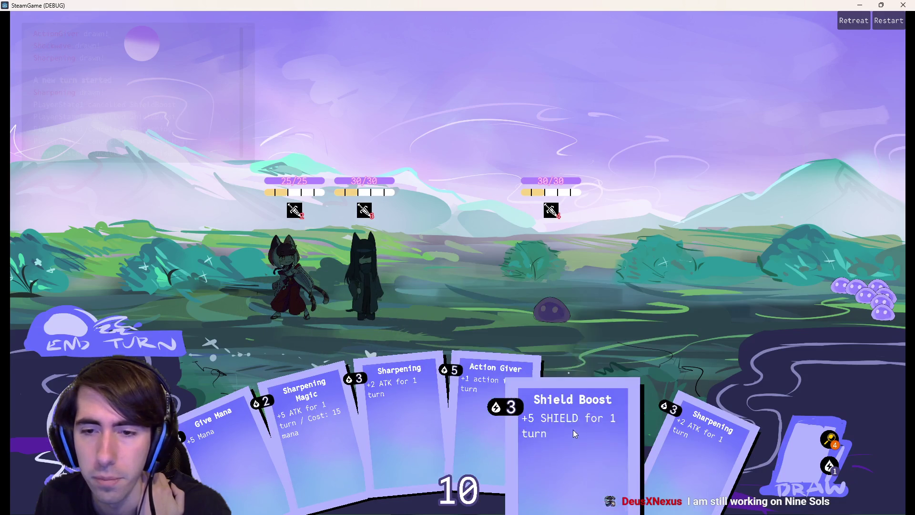
pyautogui.moveTo(573, 430)
pyautogui.mouseDown()
pyautogui.moveTo(372, 310)
pyautogui.moveTo(402, 345)
pyautogui.moveTo(517, 392)
pyautogui.moveTo(500, 401)
pyautogui.mouseUp()
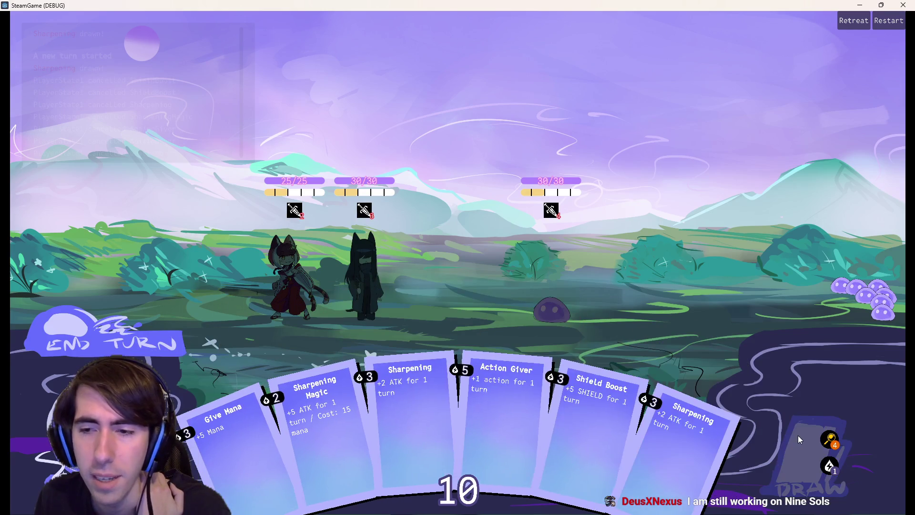
# Draw new cards, play Give Mana twice, and test dragging Shockwave and Give Mana around
pyautogui.click(798, 435)
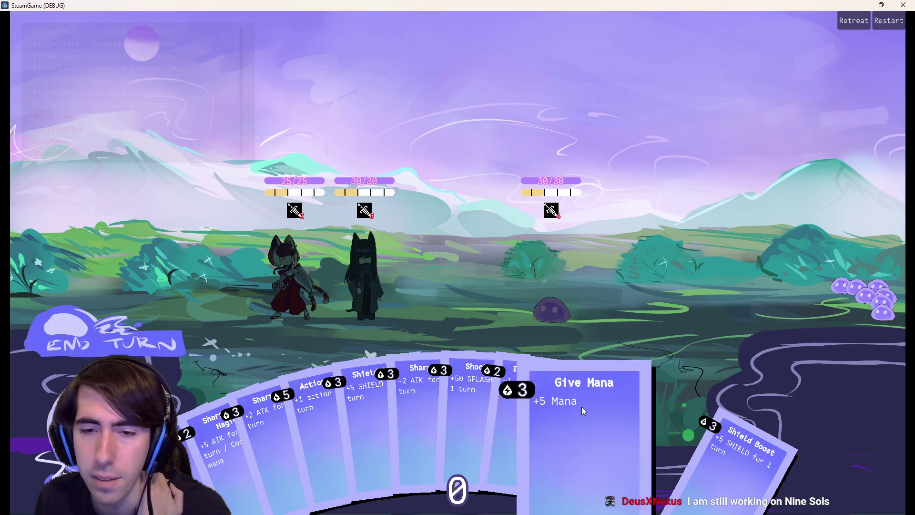
pyautogui.moveTo(582, 407); pyautogui.dragTo(358, 312)
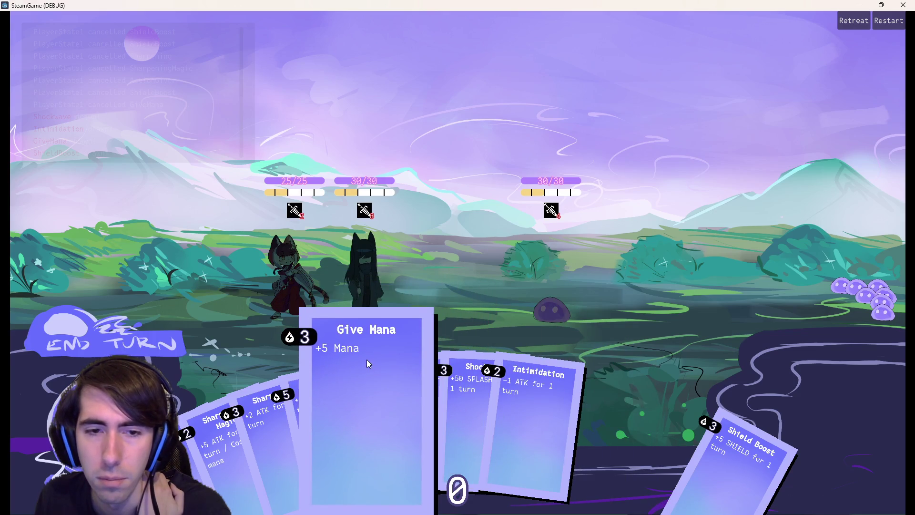
pyautogui.moveTo(367, 359)
pyautogui.mouseDown()
pyautogui.moveTo(366, 309)
pyautogui.moveTo(361, 325)
pyautogui.moveTo(359, 311)
pyautogui.mouseUp()
pyautogui.moveTo(561, 425)
pyautogui.mouseDown()
pyautogui.moveTo(510, 364)
pyautogui.moveTo(517, 395)
pyautogui.moveTo(346, 305)
pyautogui.mouseUp()
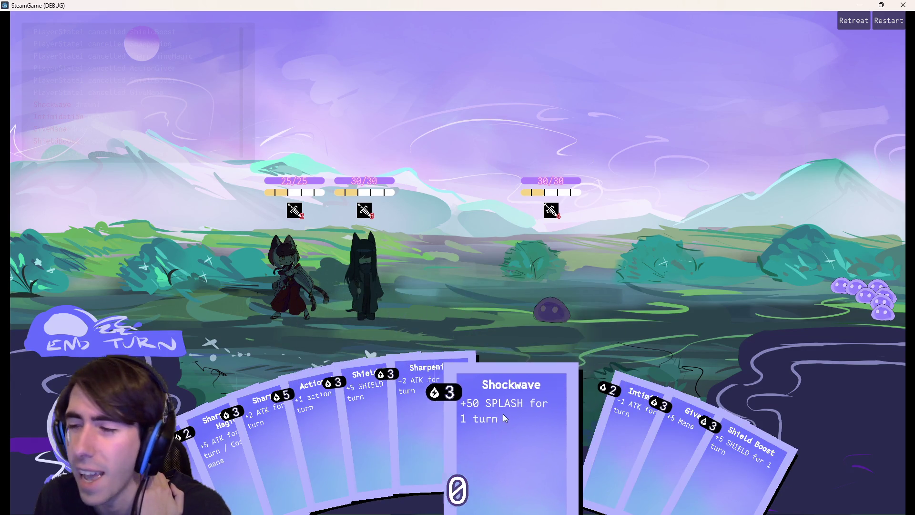
pyautogui.moveTo(490, 379)
pyautogui.mouseDown()
pyautogui.moveTo(474, 382)
pyautogui.moveTo(500, 409)
pyautogui.moveTo(491, 436)
pyautogui.moveTo(369, 317)
pyautogui.moveTo(409, 353)
pyautogui.moveTo(518, 414)
pyautogui.mouseUp()
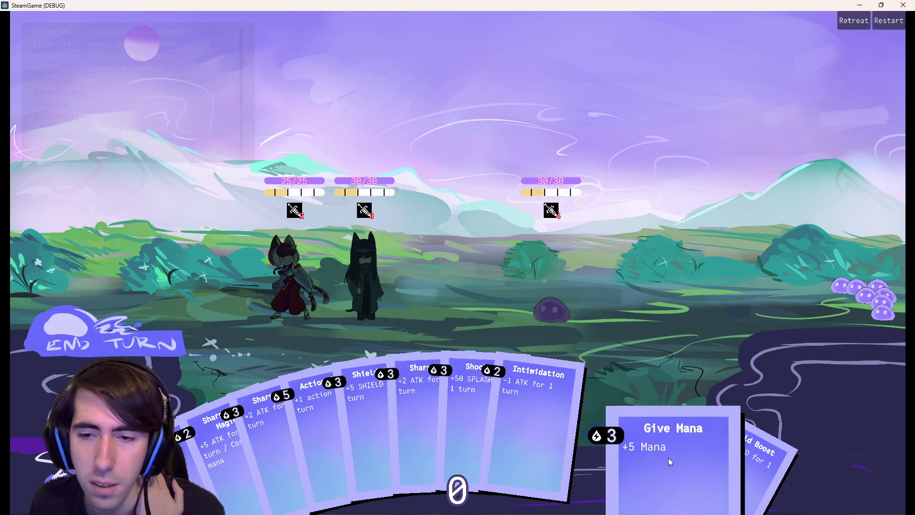
pyautogui.moveTo(672, 448)
pyautogui.mouseDown()
pyautogui.moveTo(362, 308)
pyautogui.moveTo(401, 381)
pyautogui.mouseUp()
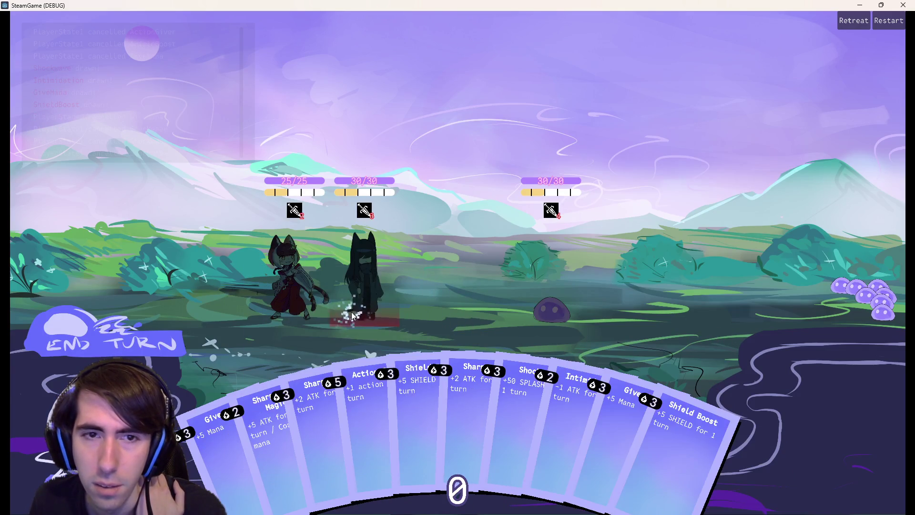
pyautogui.moveTo(639, 459)
pyautogui.mouseDown()
pyautogui.moveTo(348, 317)
pyautogui.moveTo(372, 286)
pyautogui.mouseUp()
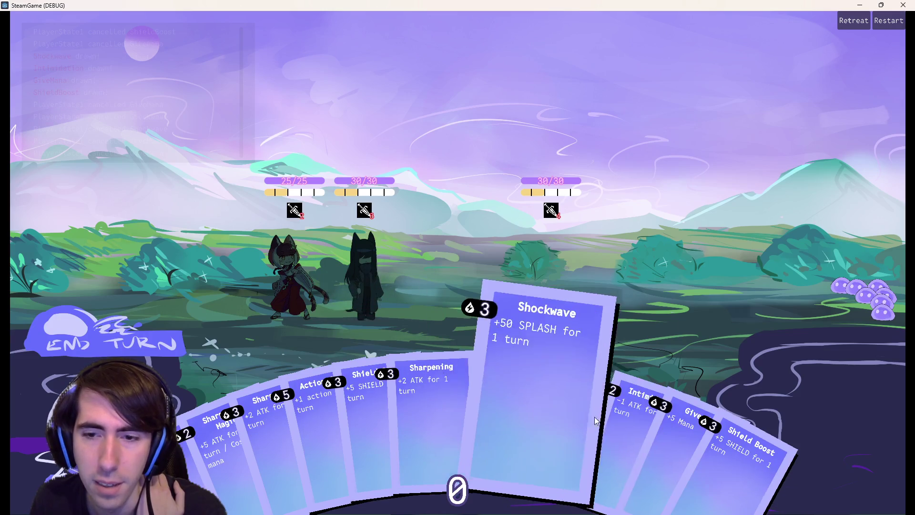
pyautogui.moveTo(534, 382)
pyautogui.mouseDown()
pyautogui.moveTo(337, 308)
pyautogui.moveTo(375, 279)
pyautogui.mouseUp()
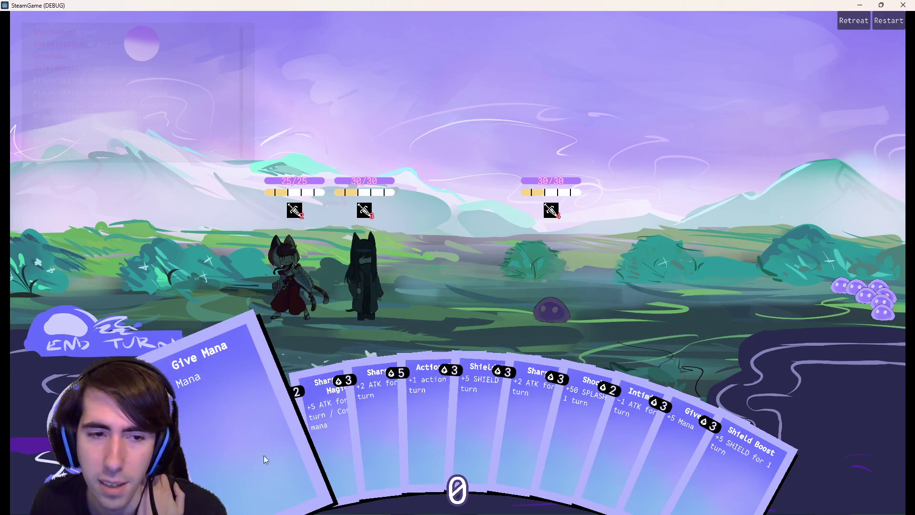
# Drag Shield Boost up-left a few more times, then close the game and bring up the terminal
pyautogui.moveTo(452, 441); pyautogui.dragTo(357, 329)
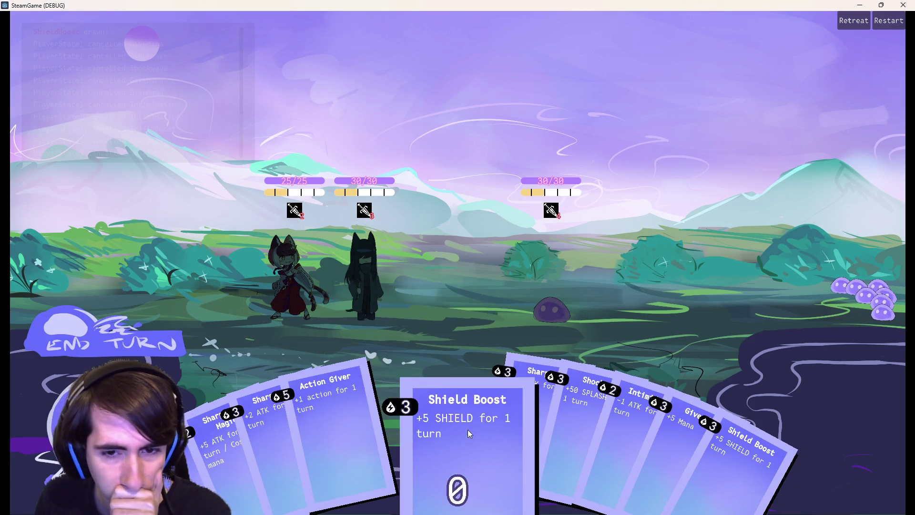
pyautogui.moveTo(468, 430); pyautogui.dragTo(443, 292)
pyautogui.moveTo(419, 382)
pyautogui.mouseDown()
pyautogui.moveTo(384, 314)
pyautogui.moveTo(397, 359)
pyautogui.moveTo(430, 408)
pyautogui.moveTo(390, 337)
pyautogui.moveTo(413, 384)
pyautogui.moveTo(330, 385)
pyautogui.moveTo(406, 376)
pyautogui.mouseUp()
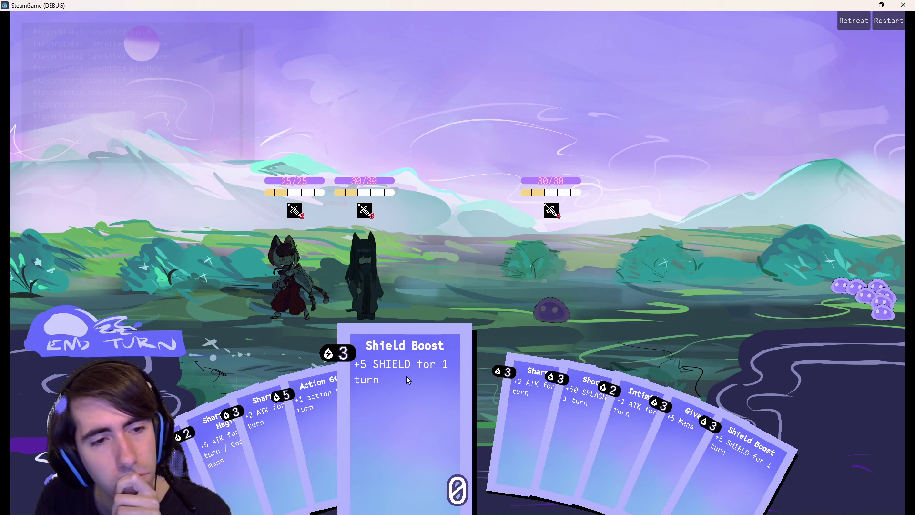
pyautogui.click(903, 5)
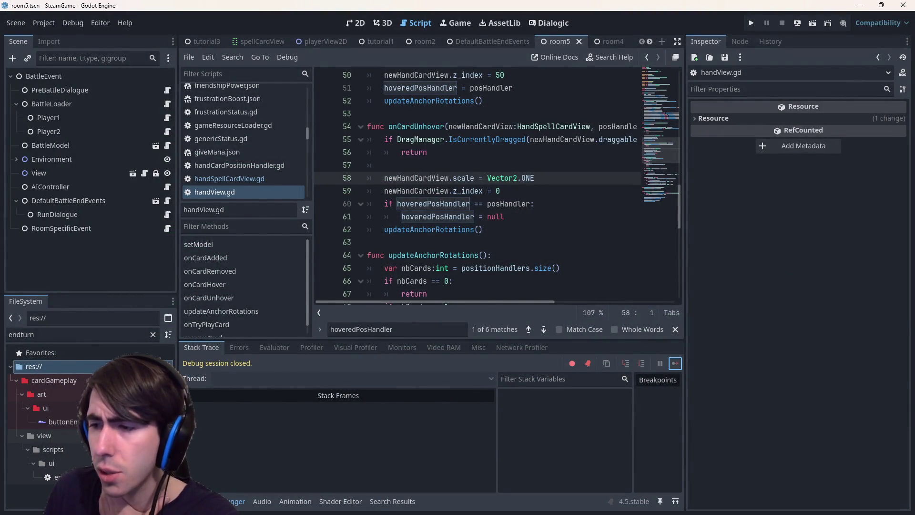
pyautogui.hotkey('alt', 'Tab')
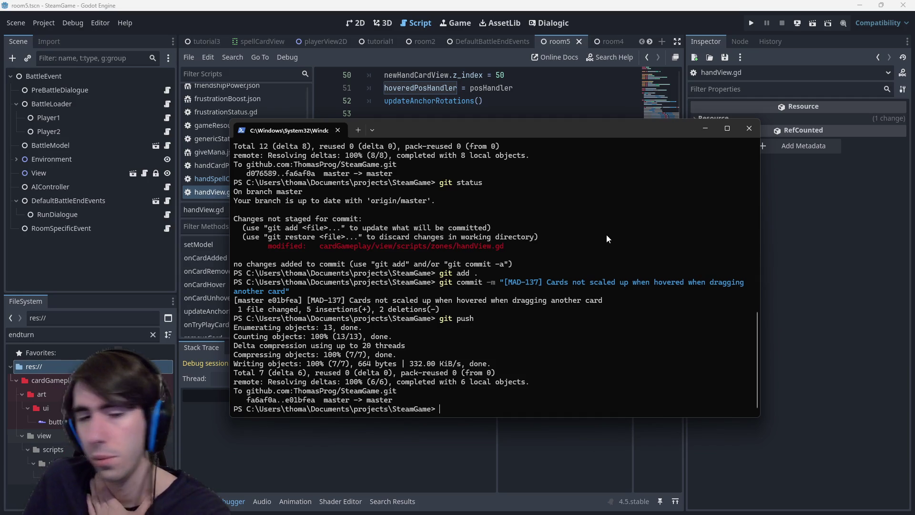
# Check git status, stage all changes, and commit as '[MAD-137] Hand cards are now leaving the same gap when dragged'
pyautogui.write('status')
pyautogui.press('Return')
pyautogui.write('git add .')
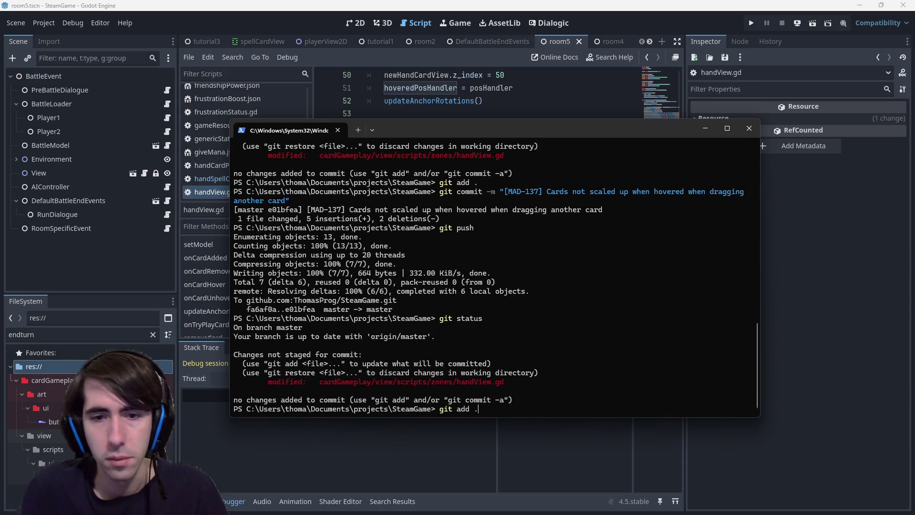
pyautogui.press('Return')
pyautogui.write('git ')
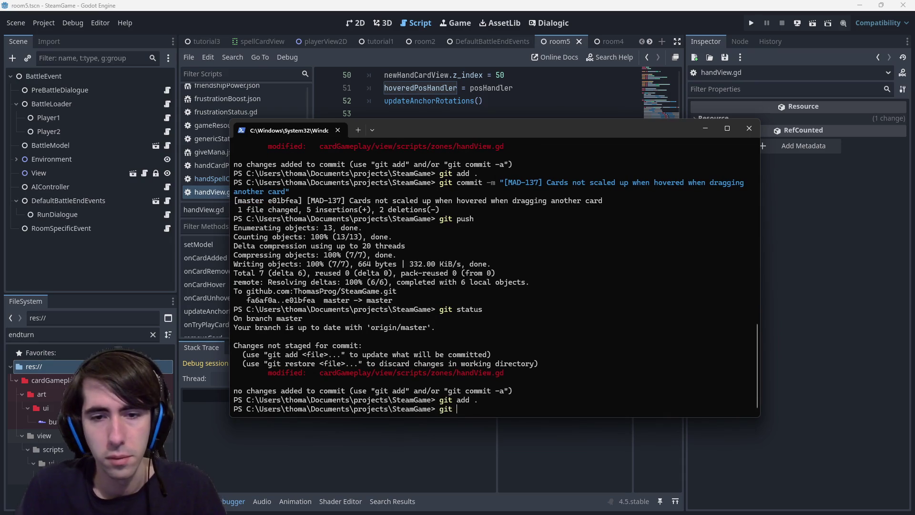
pyautogui.write('[MAD-')
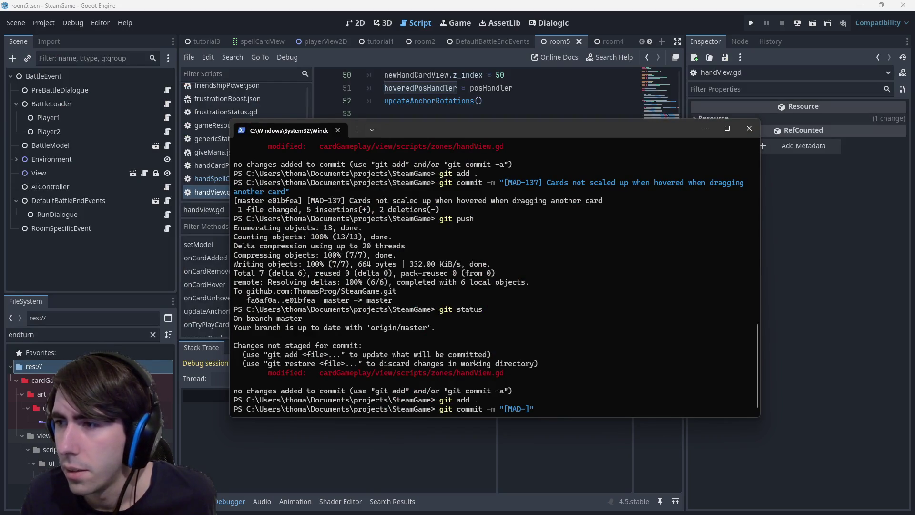
pyautogui.write('137')
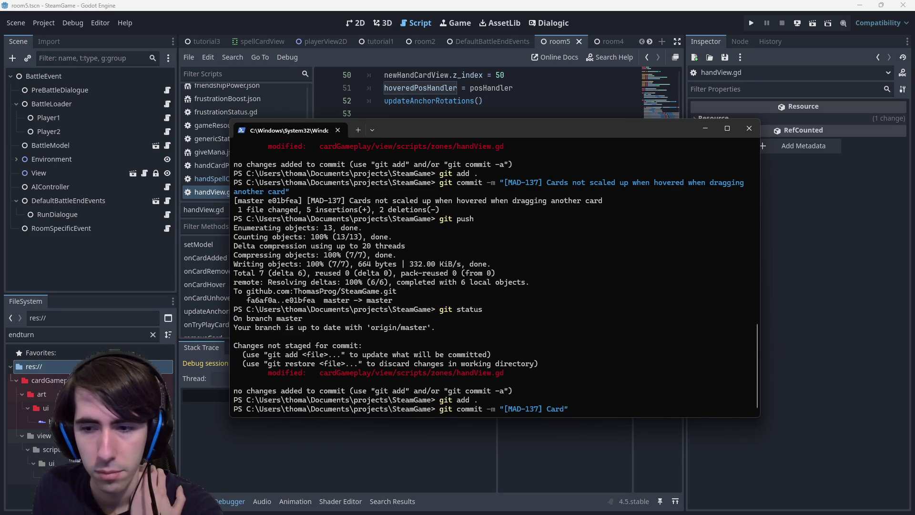
pyautogui.write('are n')
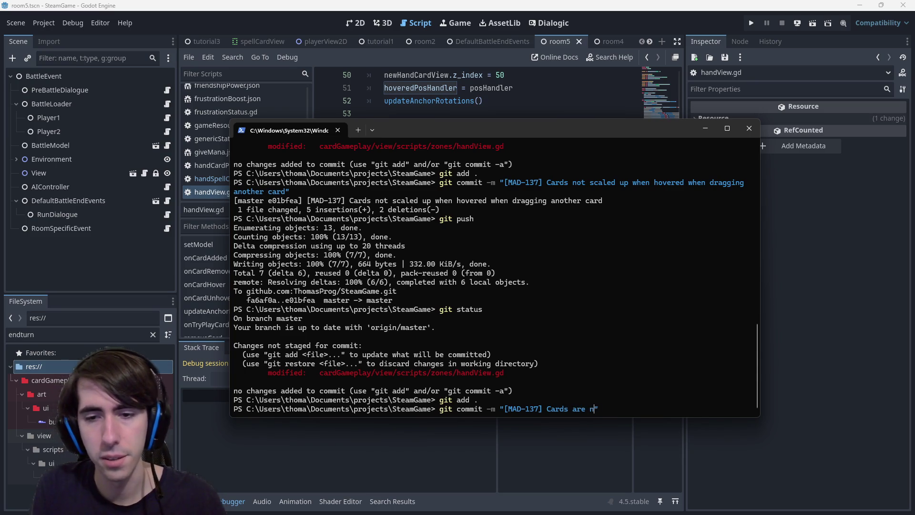
pyautogui.write('the same')
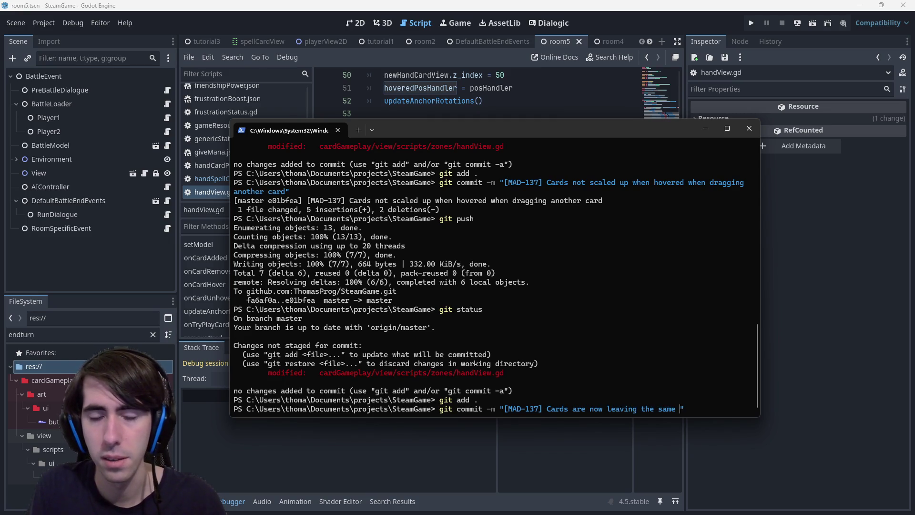
pyautogui.write(' whe')
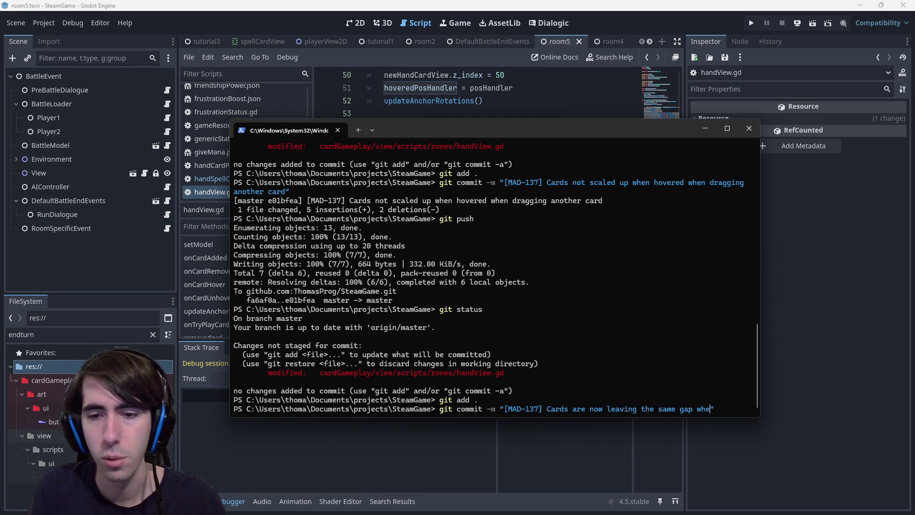
pyautogui.write('ing')
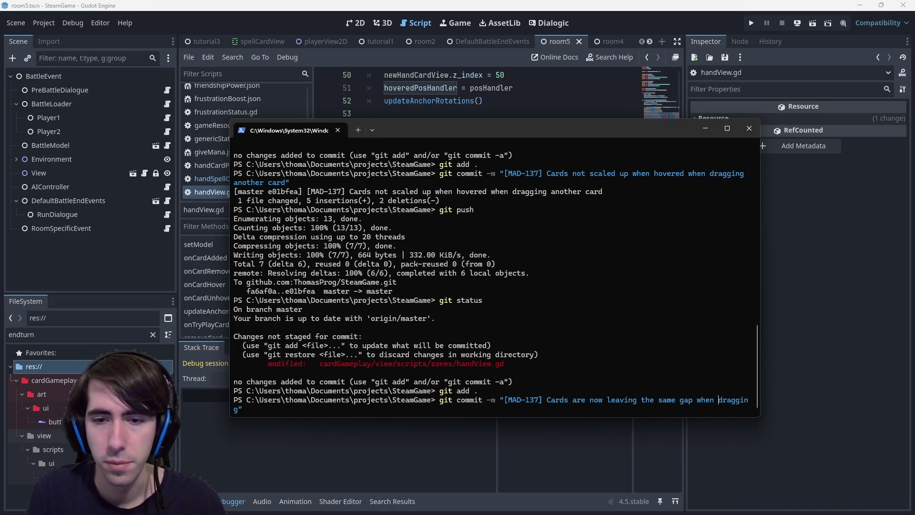
pyautogui.write('Hand c')
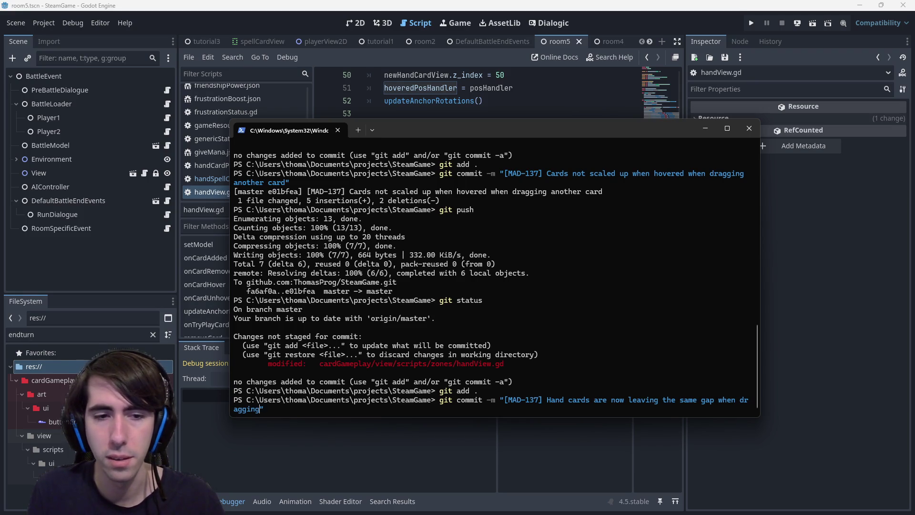
pyautogui.write('ed')
pyautogui.press('Return')
# Push the commit to the remote and return to the Godot editor
pyautogui.write('git push')
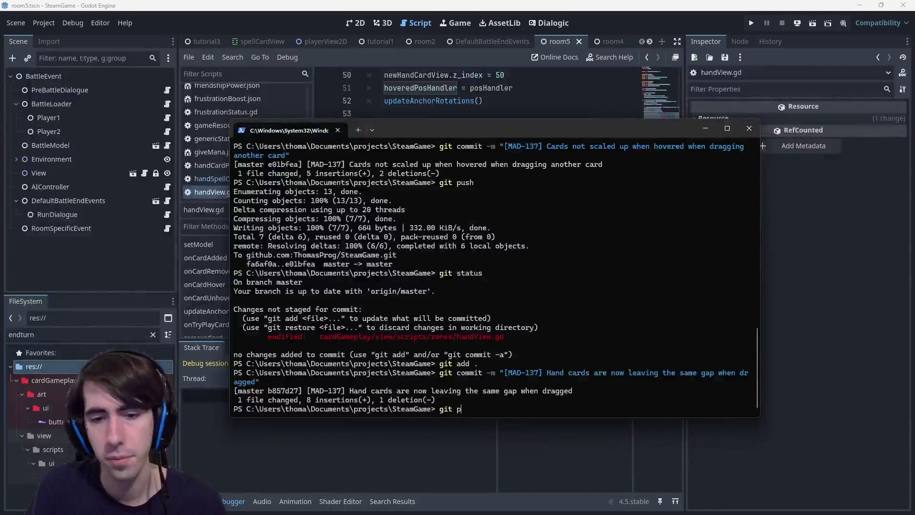
pyautogui.press('Return')
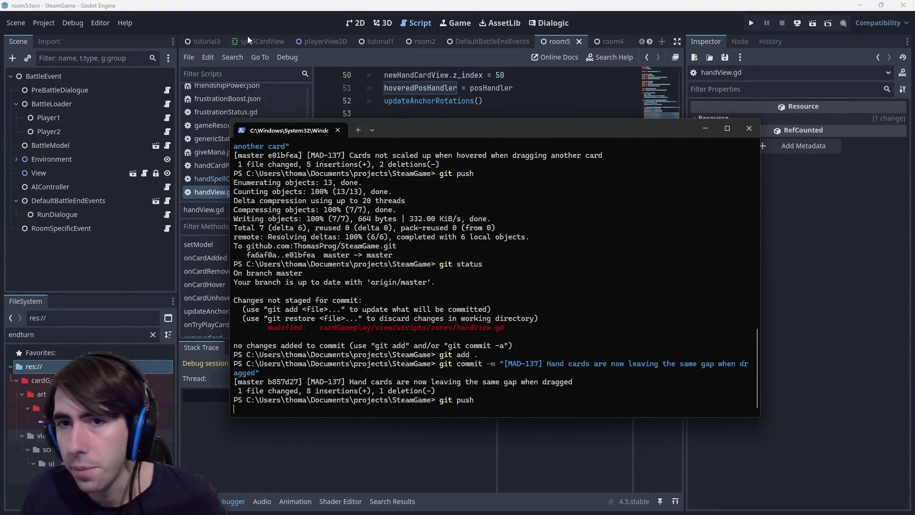
pyautogui.hotkey('alt', 'Tab')
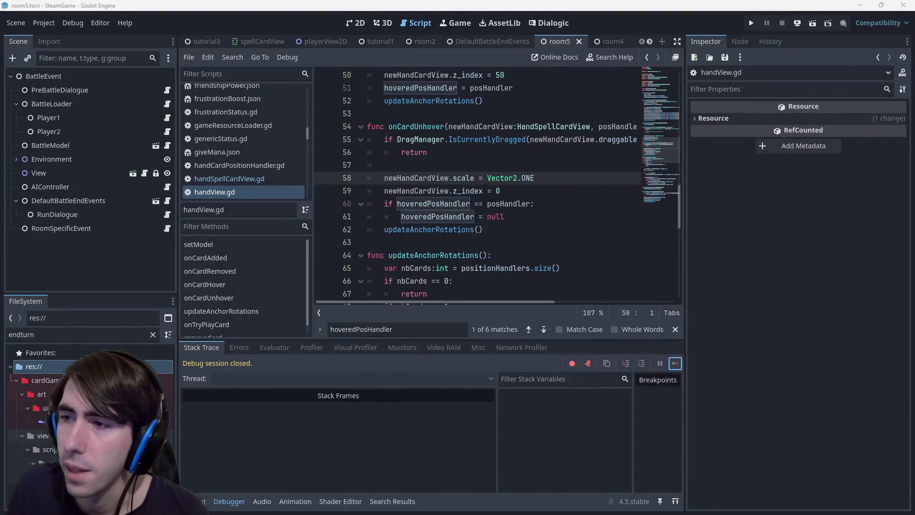